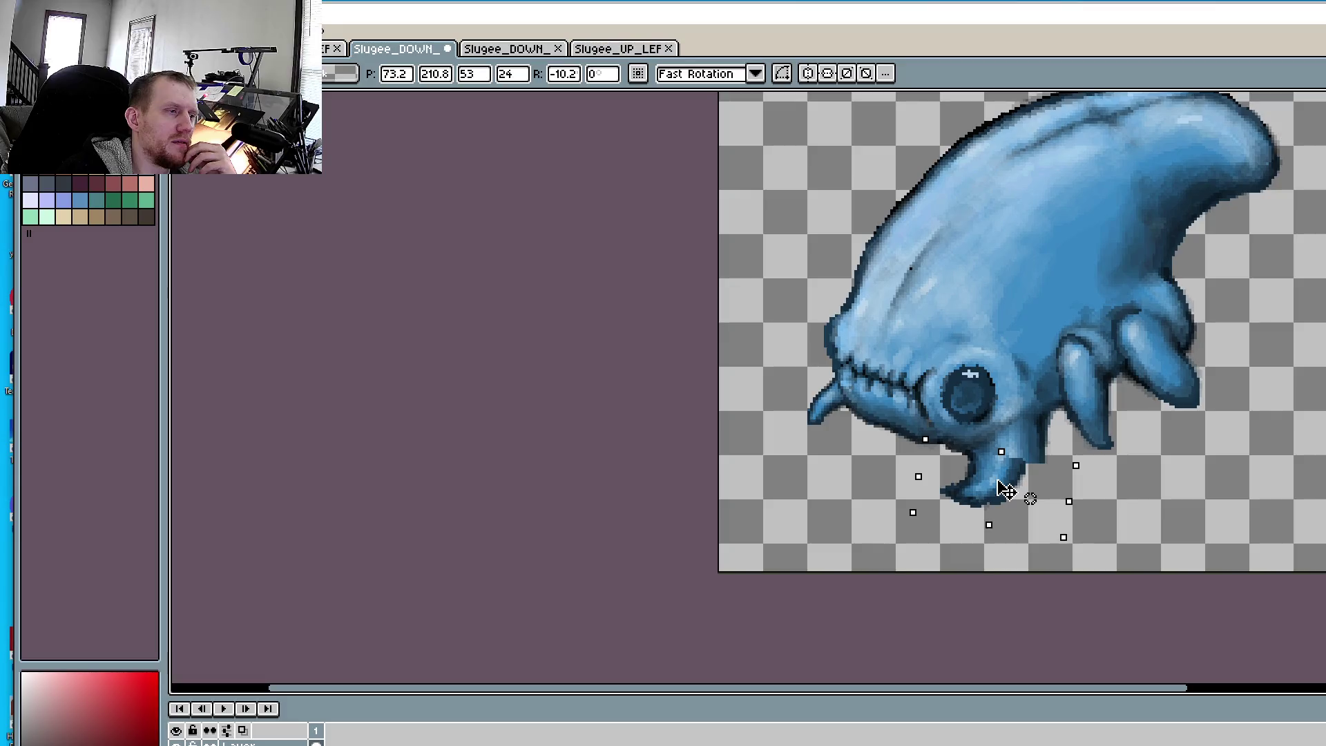
- Rotate the Slugee's lower claw to about -16.6°, nudge it into place, and apply the transform
left_click_drag(1005, 490, 1009, 487)
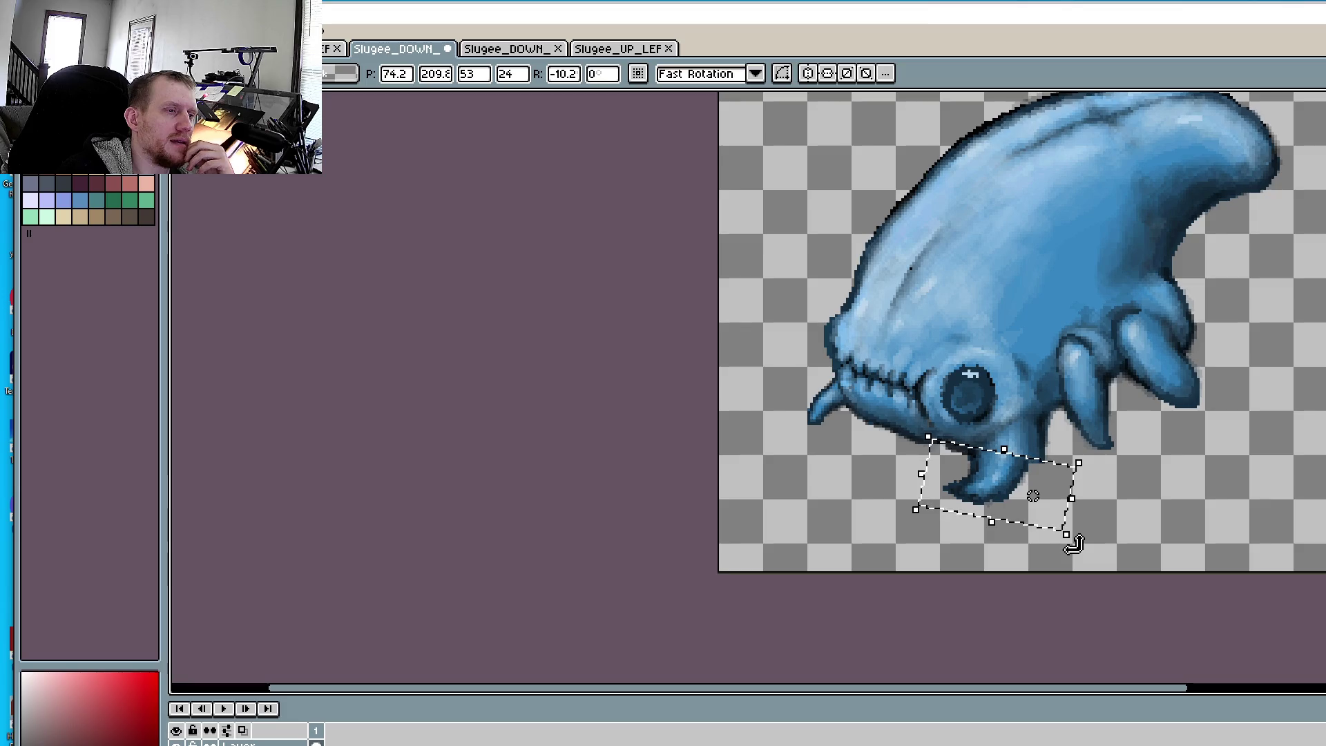
left_click_drag(1073, 544, 1068, 549)
left_click_drag(1007, 487, 1001, 496)
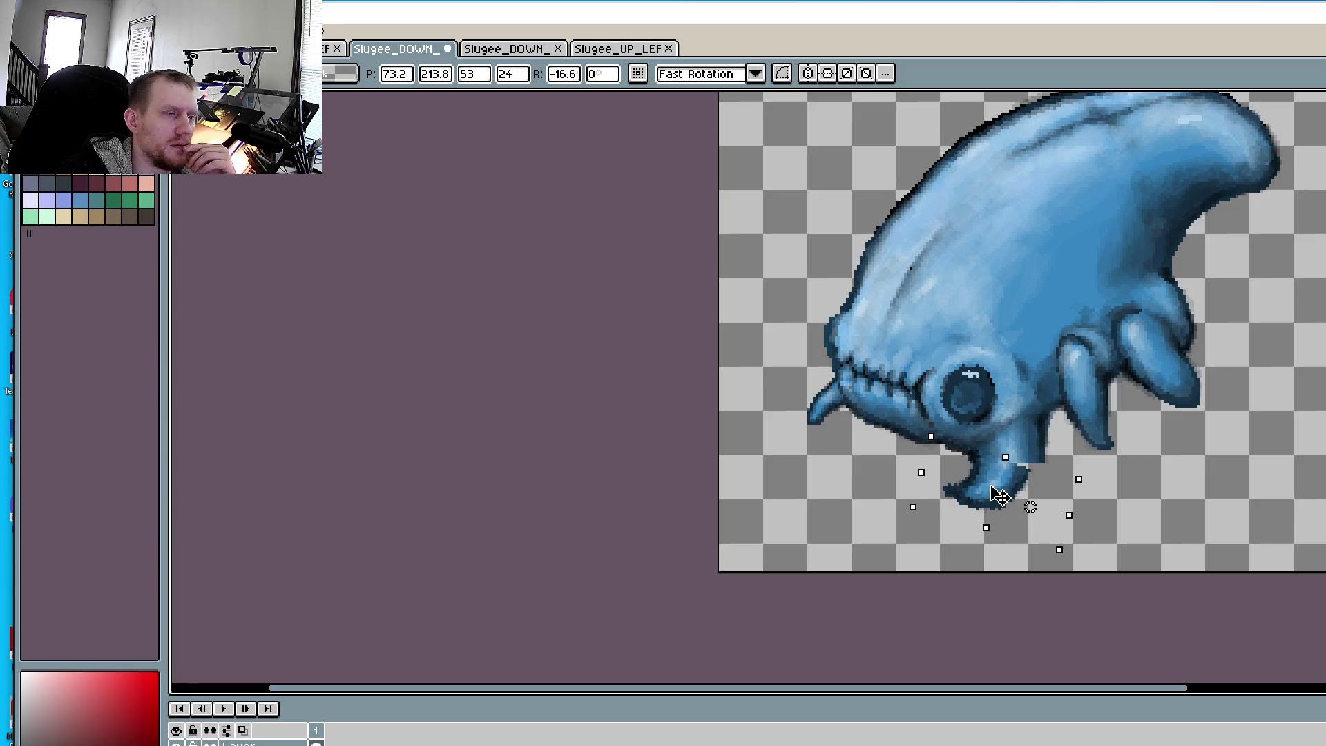
left_click_drag(999, 496, 999, 496)
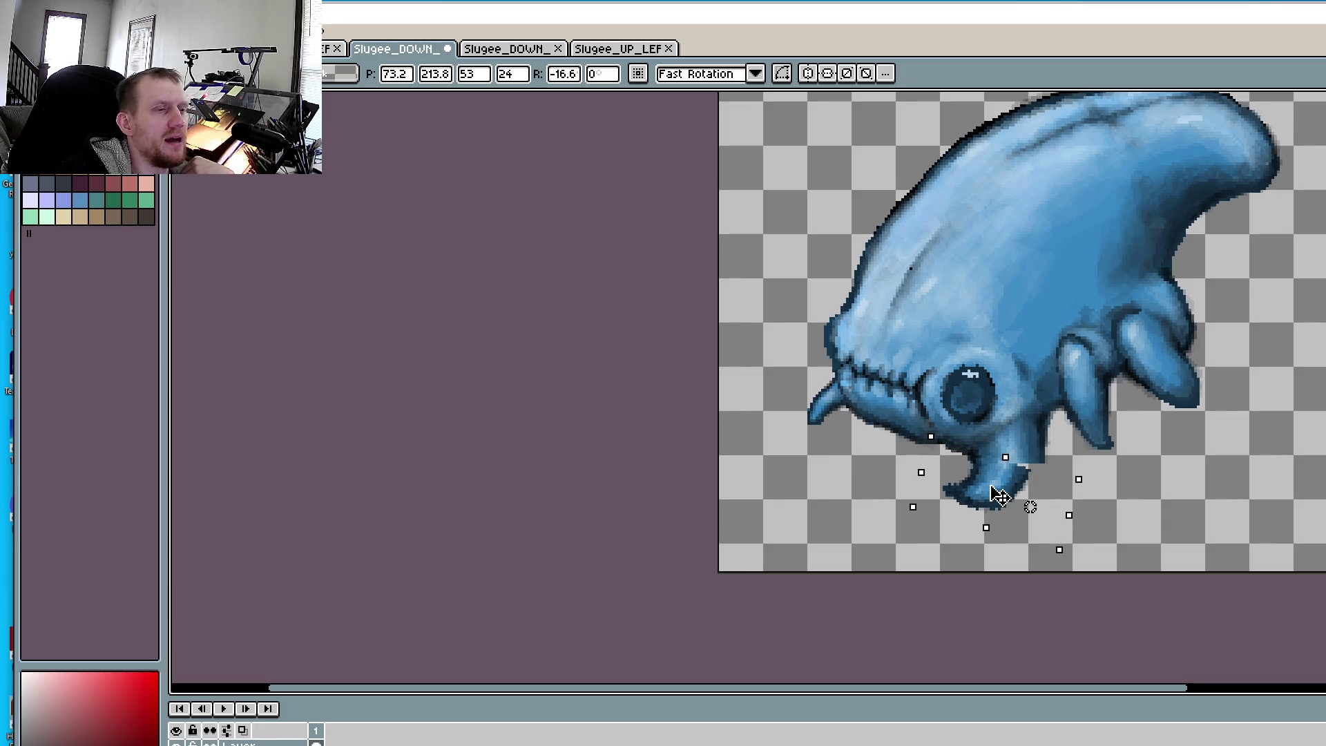
left_click(1150, 468)
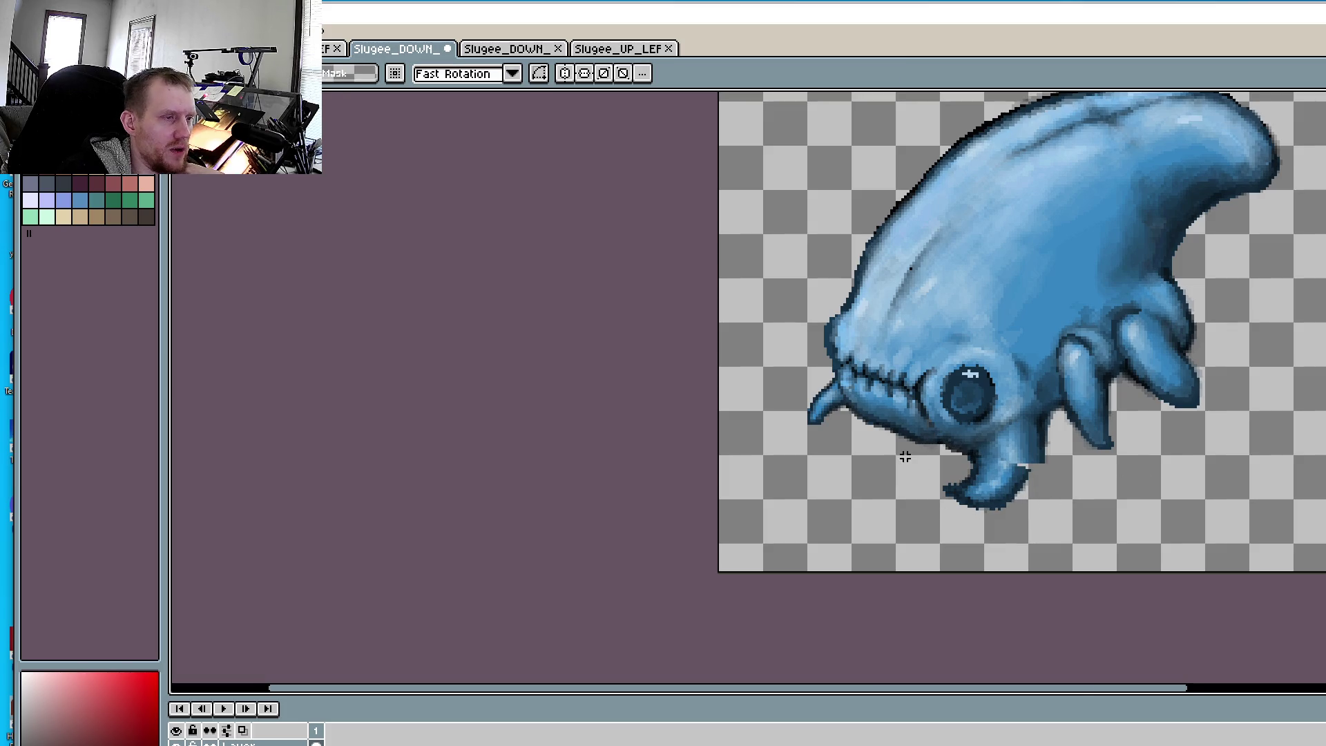
- Zoom in, switch to the Pencil, and sample the creature's blue as the drawing colour
scroll(905, 456, "up", 2)
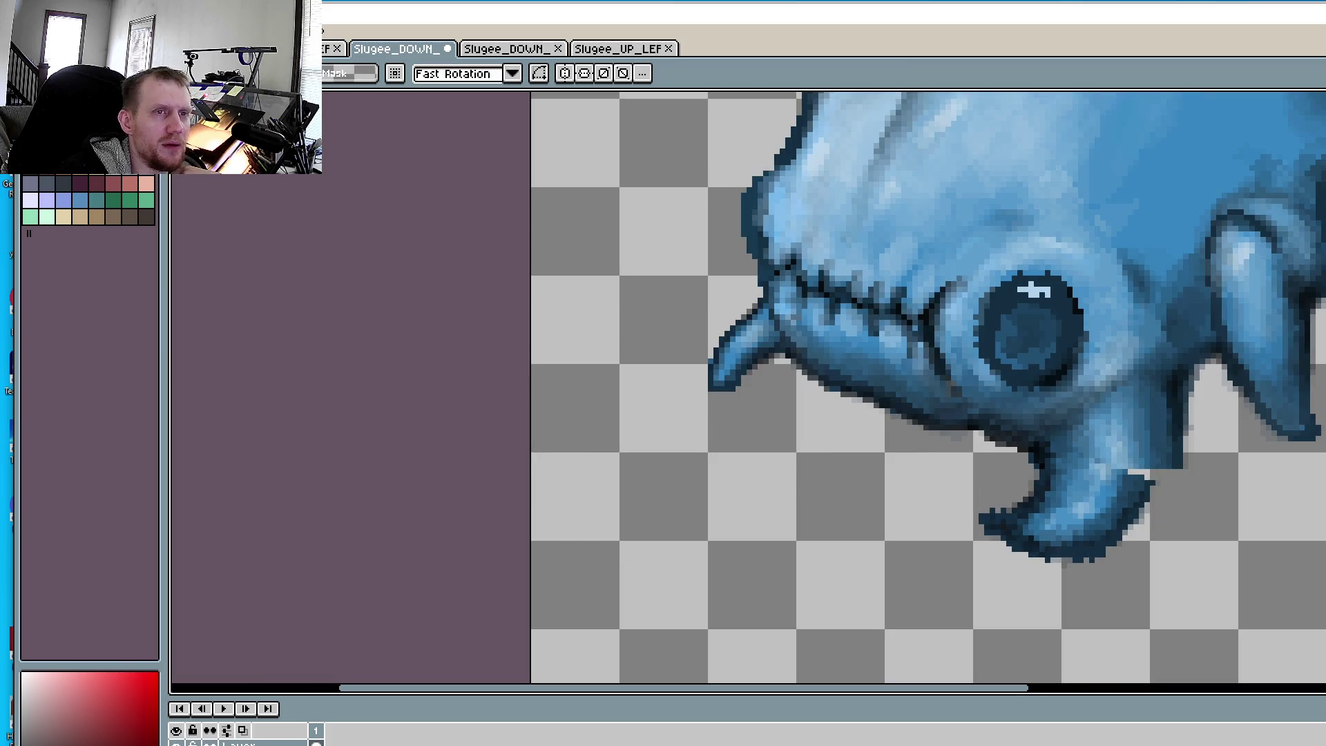
key("b")
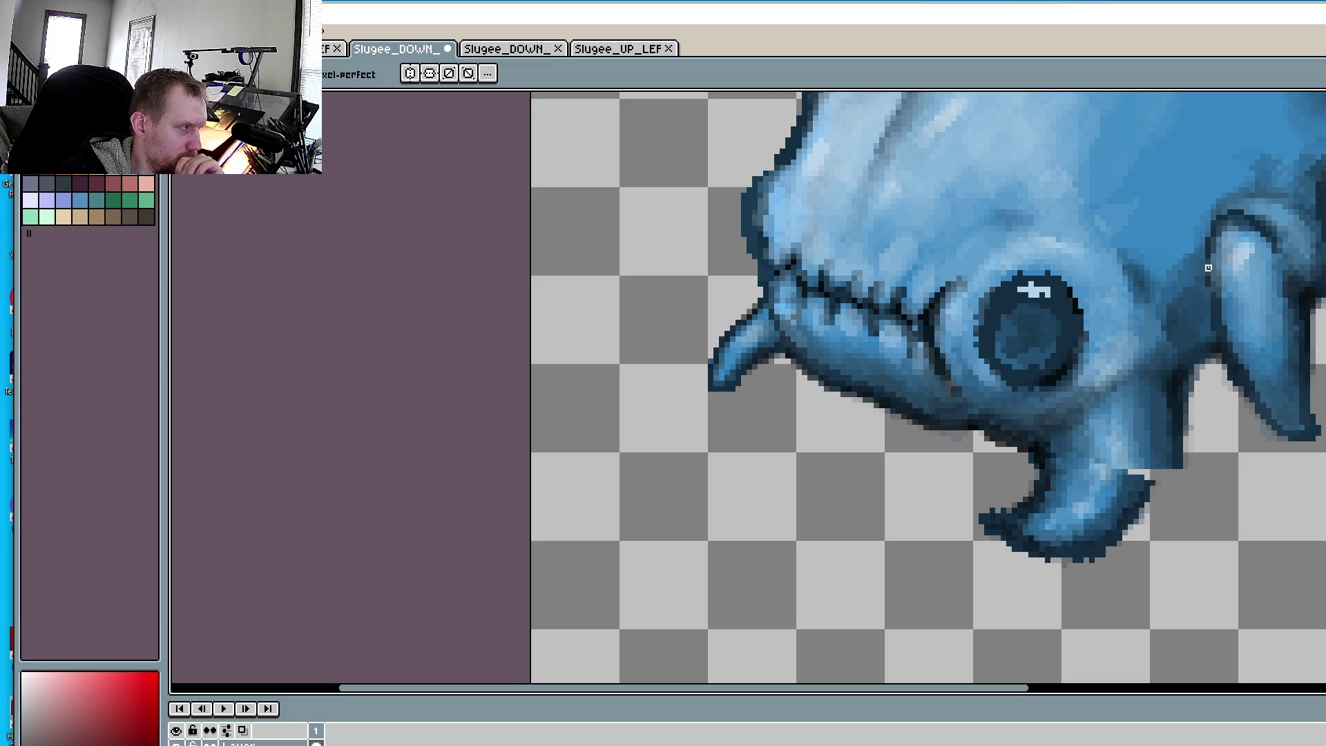
scroll(1153, 422, "up", 1)
scroll(1163, 341, "up", 1)
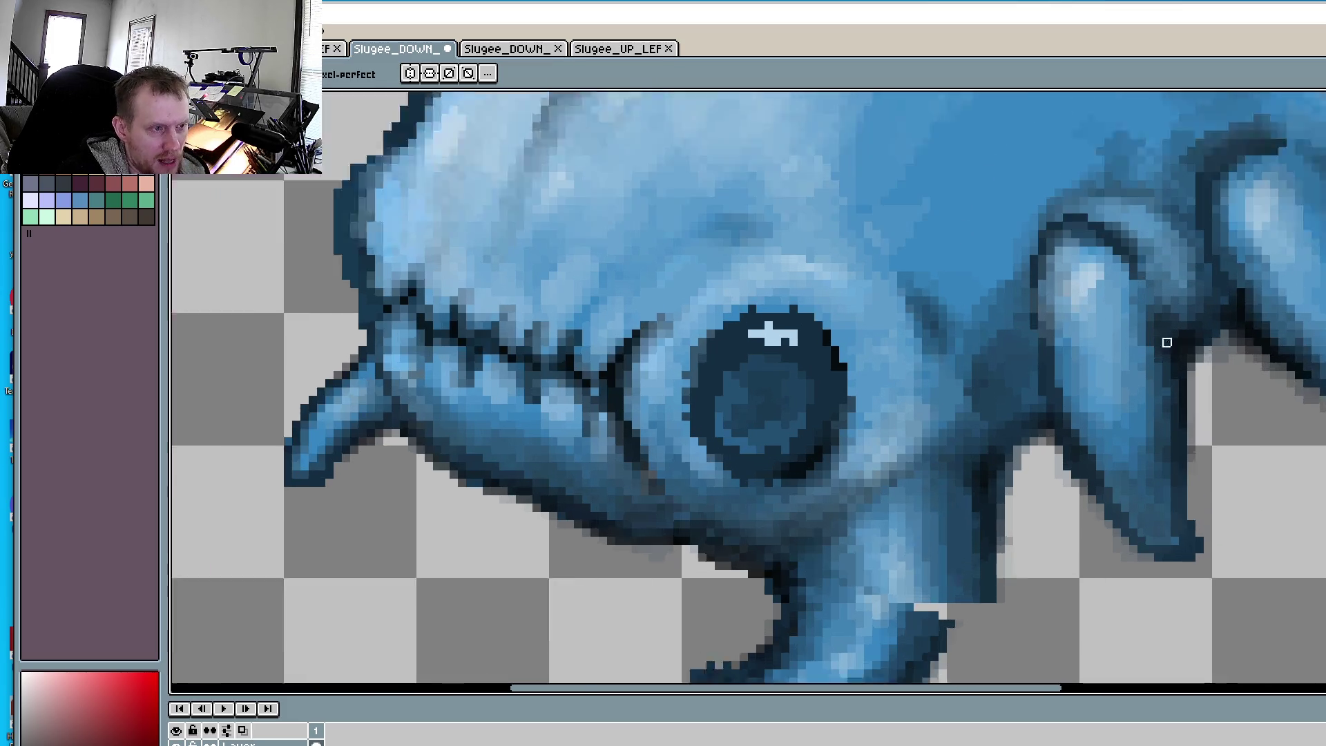
scroll(1204, 304, "up", 1)
key("alt")
left_click(1268, 278, "alt")
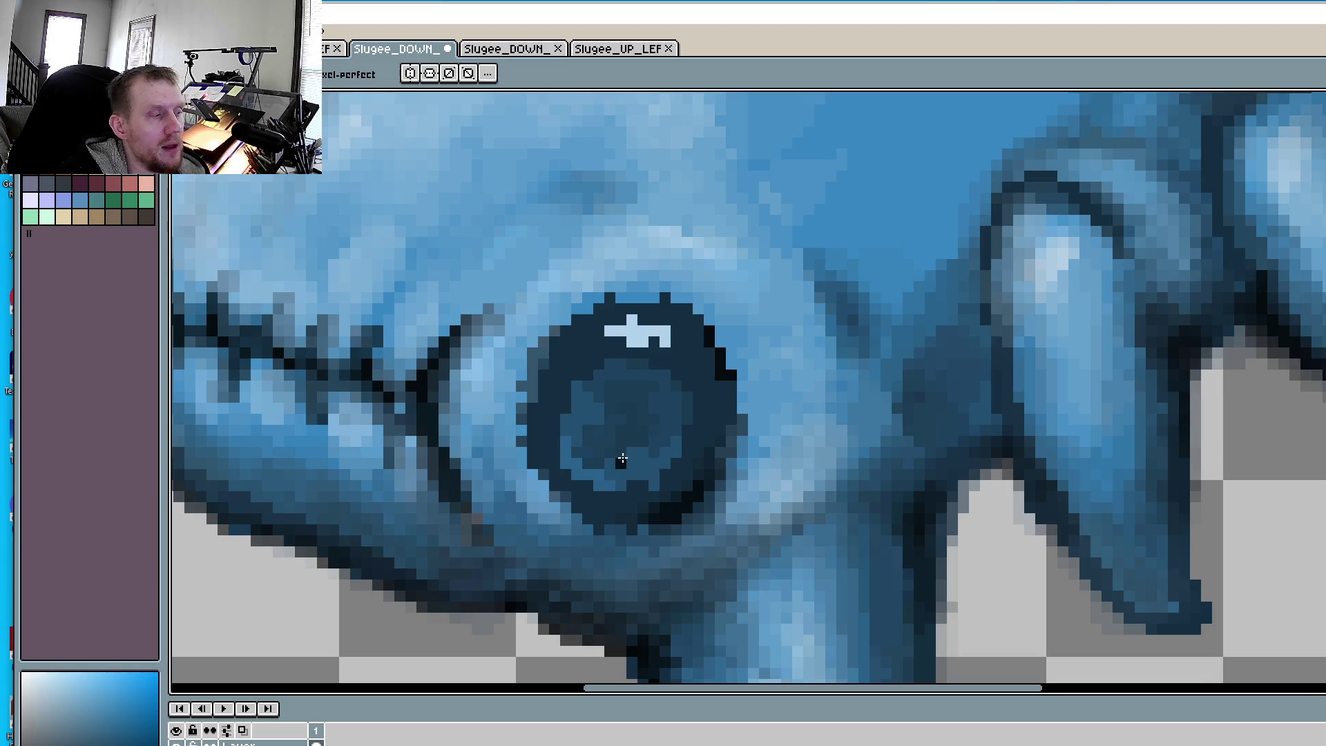
- Paint dark shading below the body's right edge
scroll(698, 504, "down", 5)
scroll(750, 450, "up", 4)
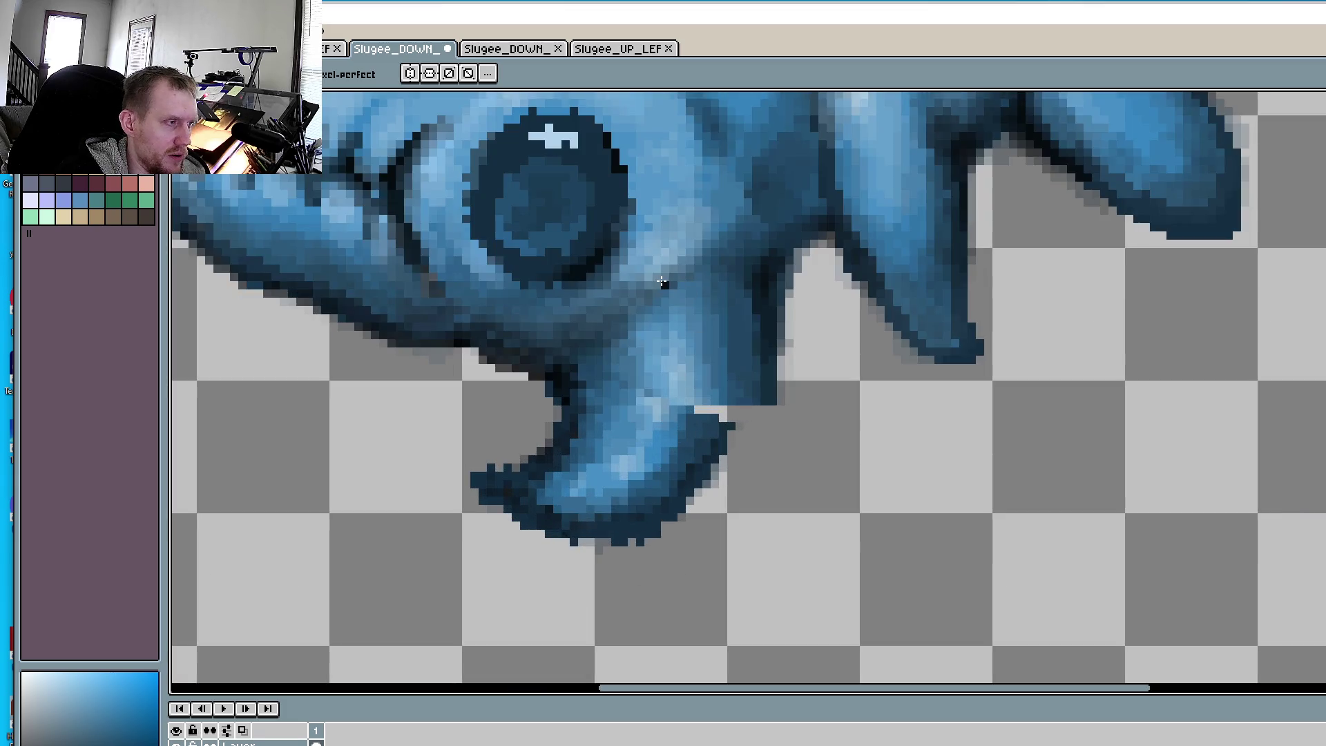
key("alt")
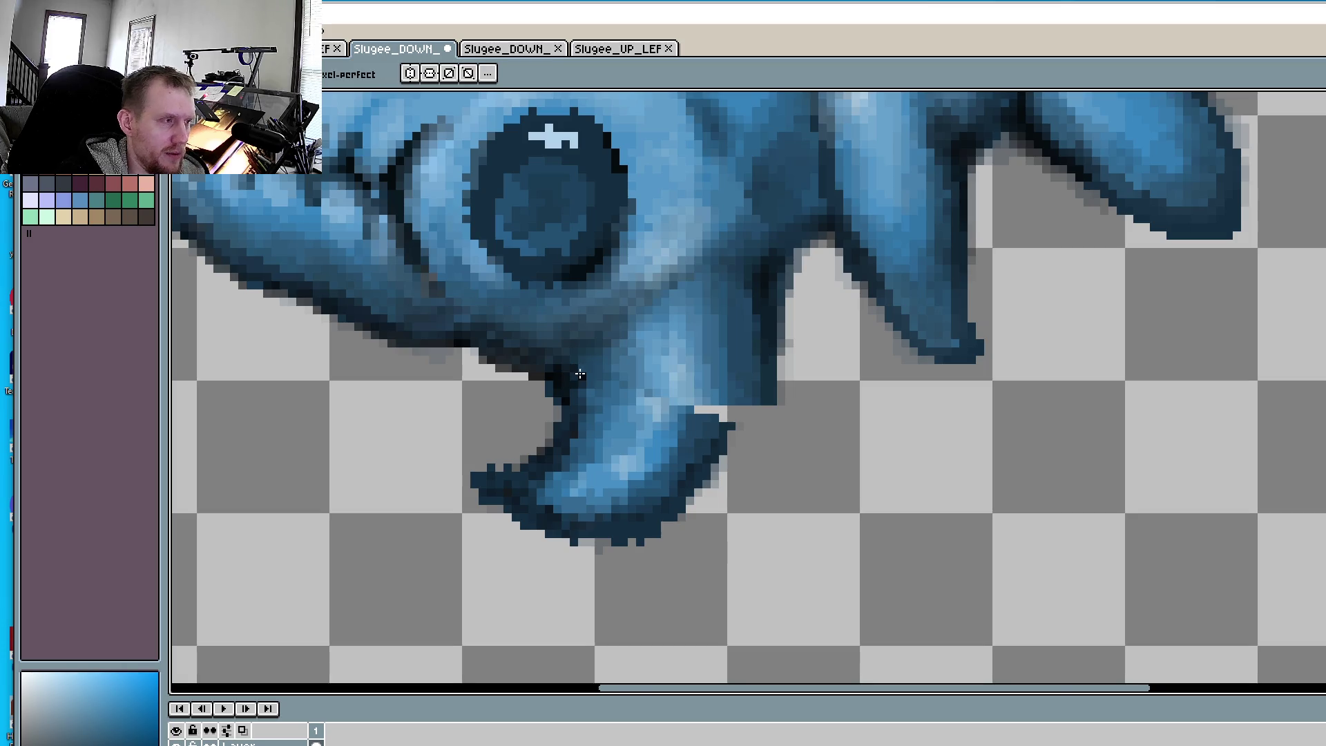
scroll(587, 367, "up", 2)
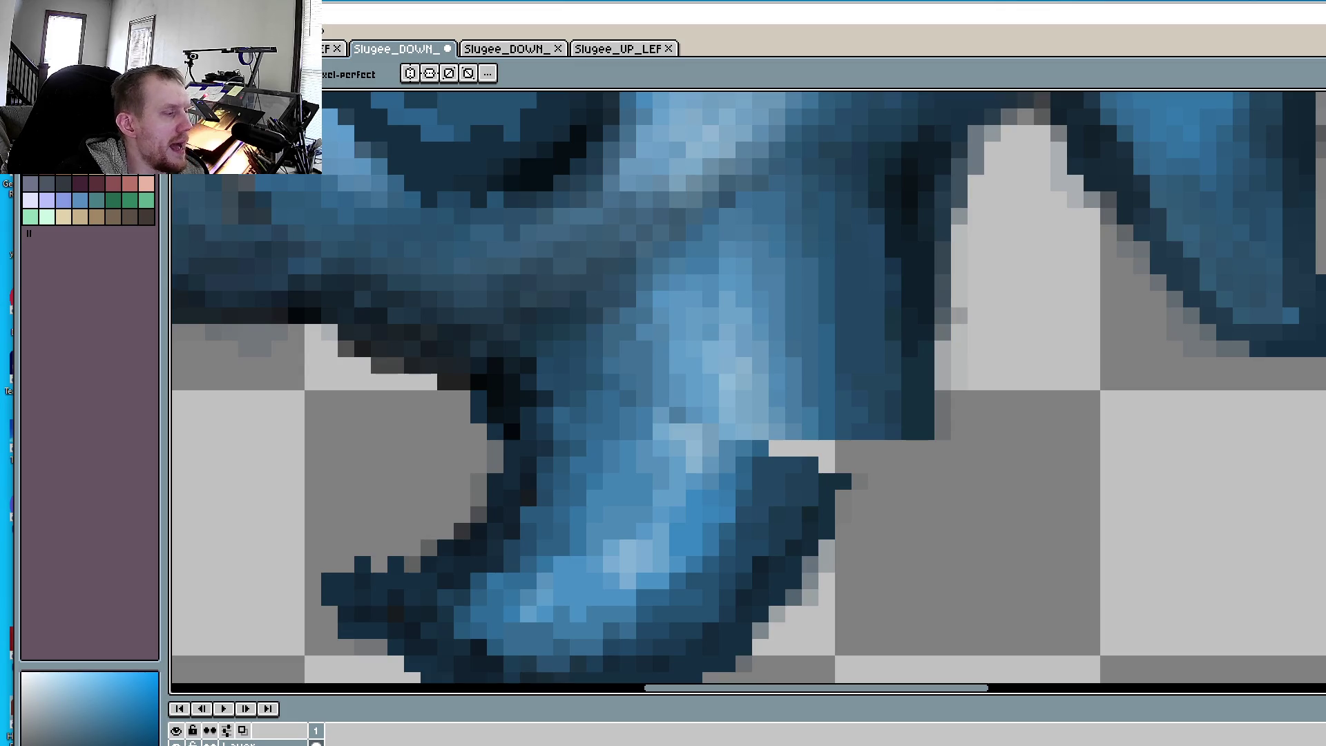
mouse_move(871, 443)
left_mouse_down()
mouse_move(843, 501)
mouse_move(874, 443)
mouse_move(829, 473)
mouse_move(884, 421)
mouse_move(878, 397)
mouse_move(857, 437)
left_mouse_up()
- Repaint shading along the body's lower-right edge and darken the two light edge pixels
mouse_move(864, 492)
left_mouse_down()
mouse_move(839, 508)
mouse_move(839, 538)
mouse_move(852, 454)
left_mouse_up()
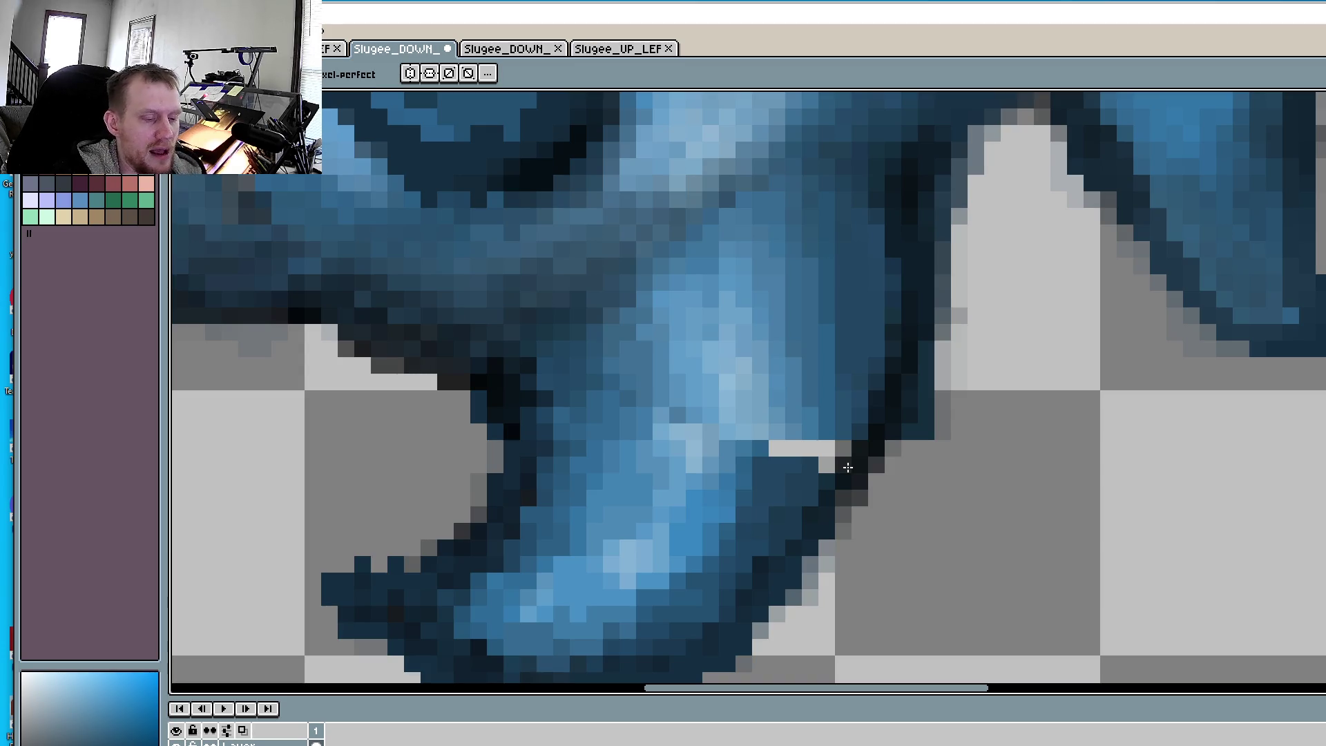
key("i")
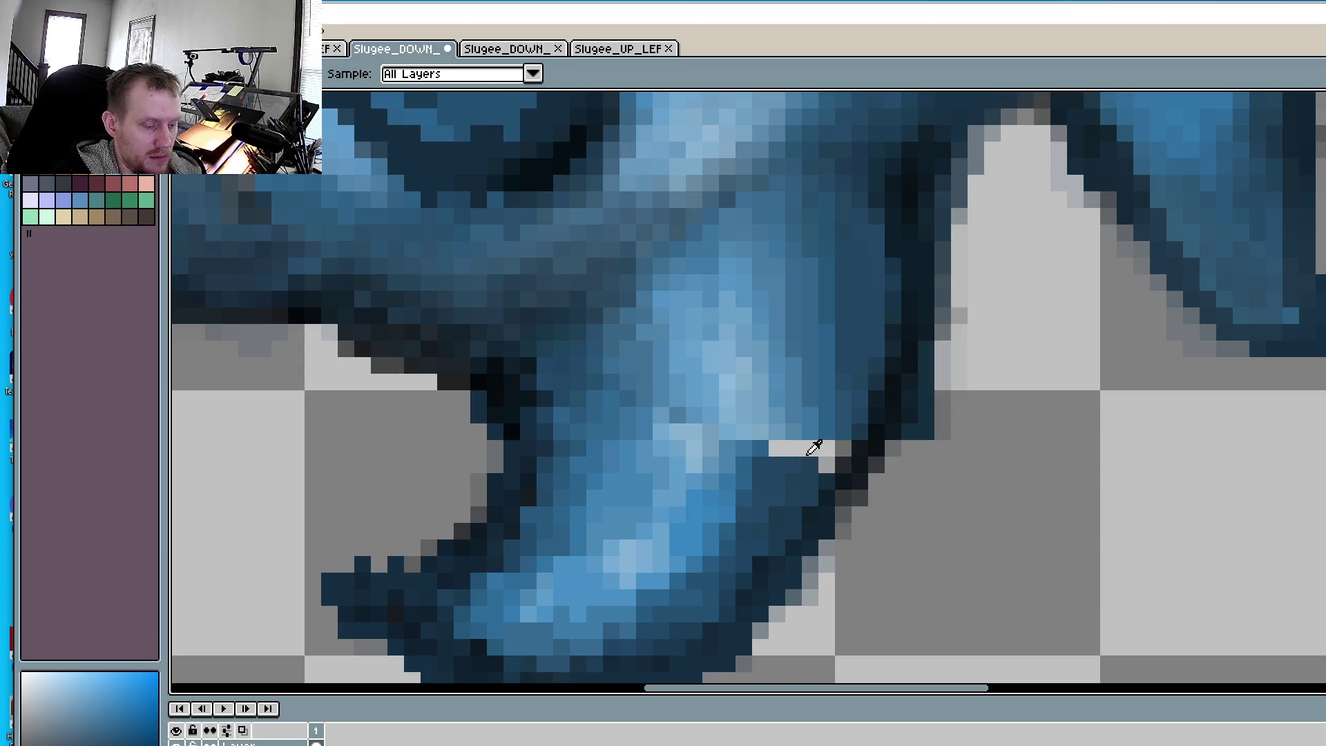
key("b")
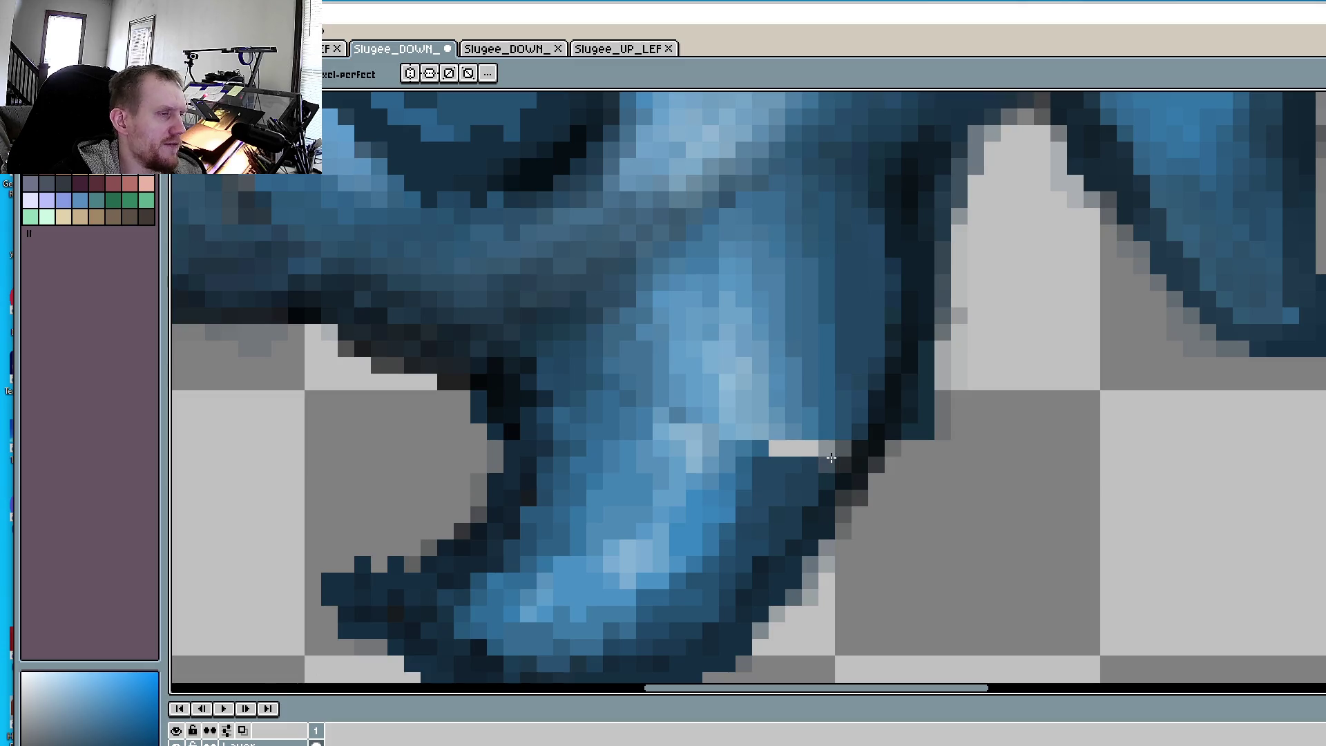
left_click_drag(831, 441, 795, 447)
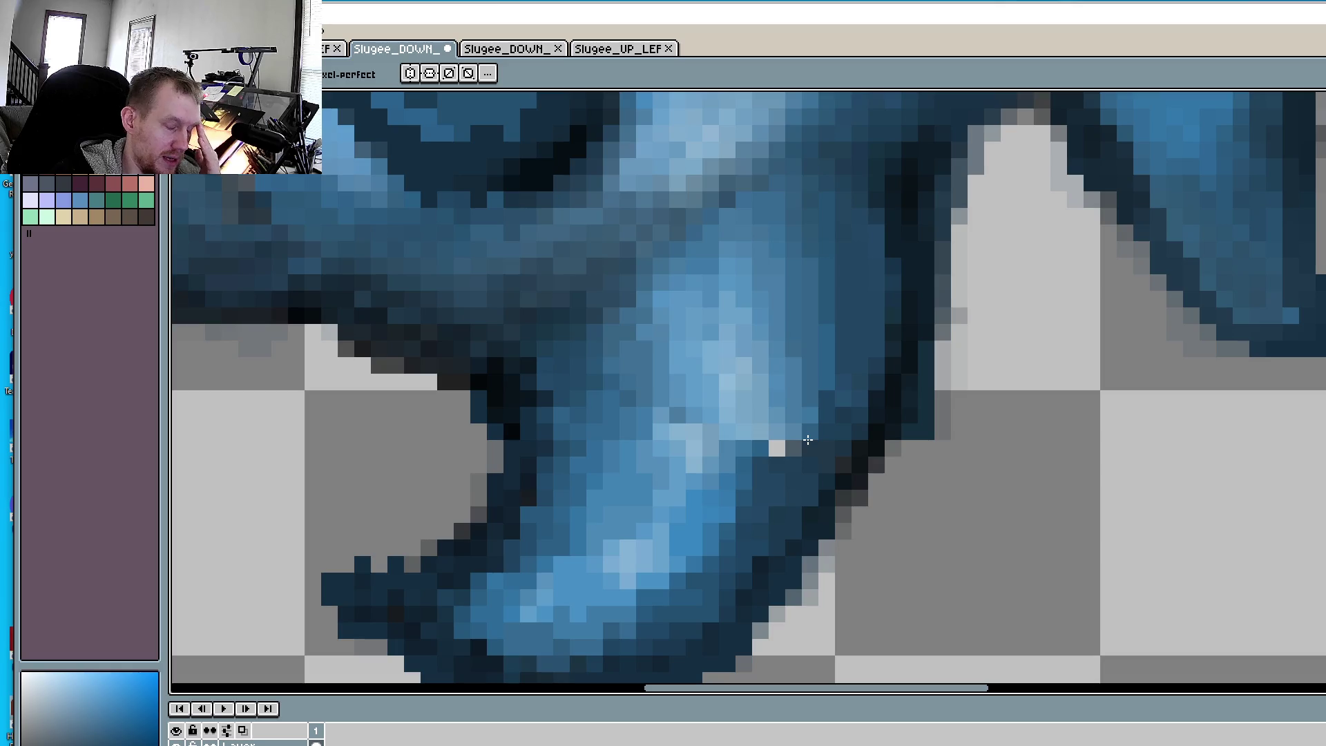
- Fill the light gap pixels at the claw seam with sampled blues and darken the grey edge pixel
key("i")
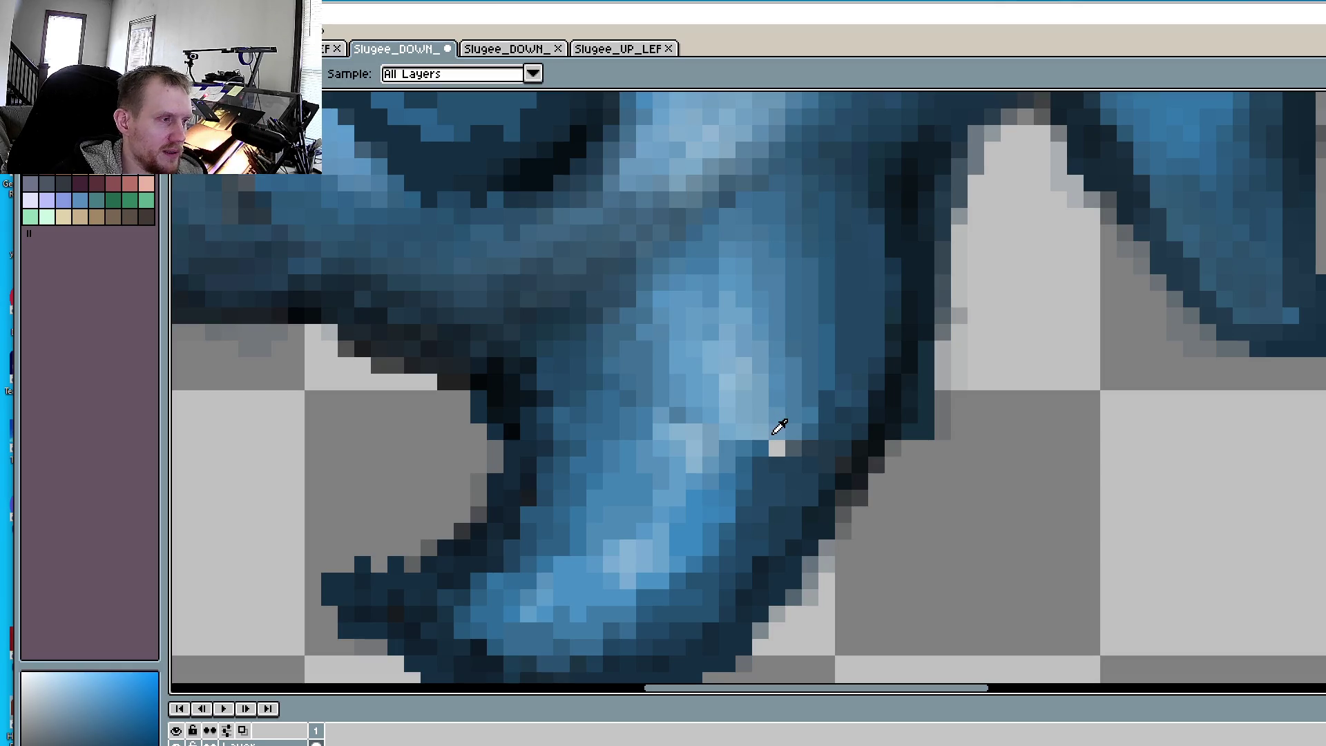
key("b")
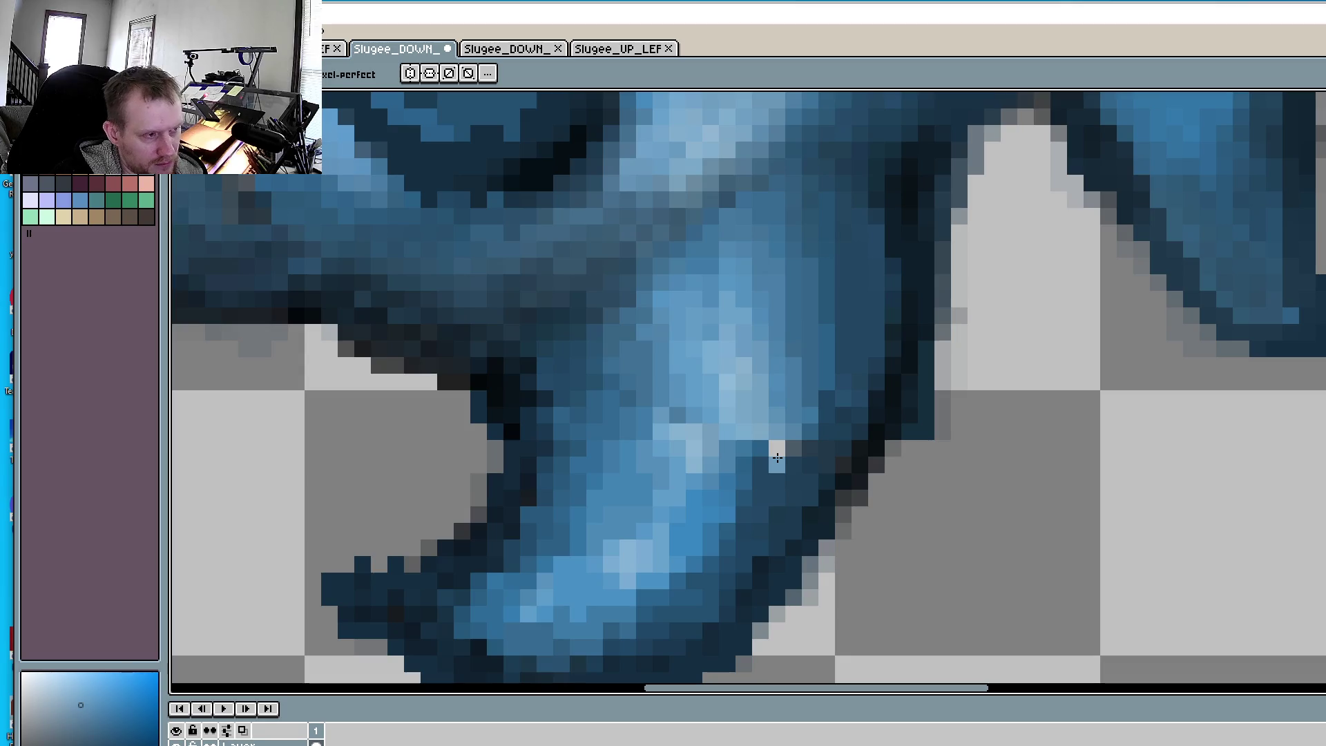
left_click(778, 448)
key("i")
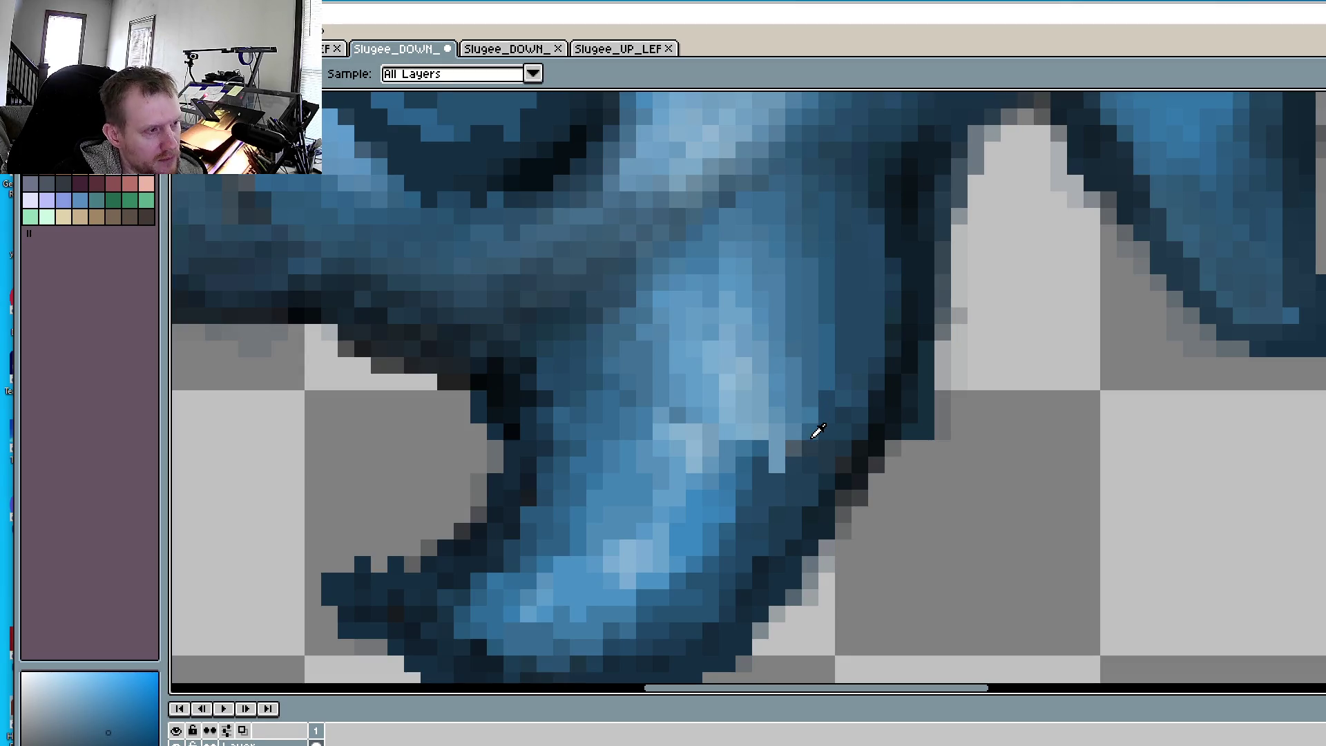
left_click(815, 434)
key("b")
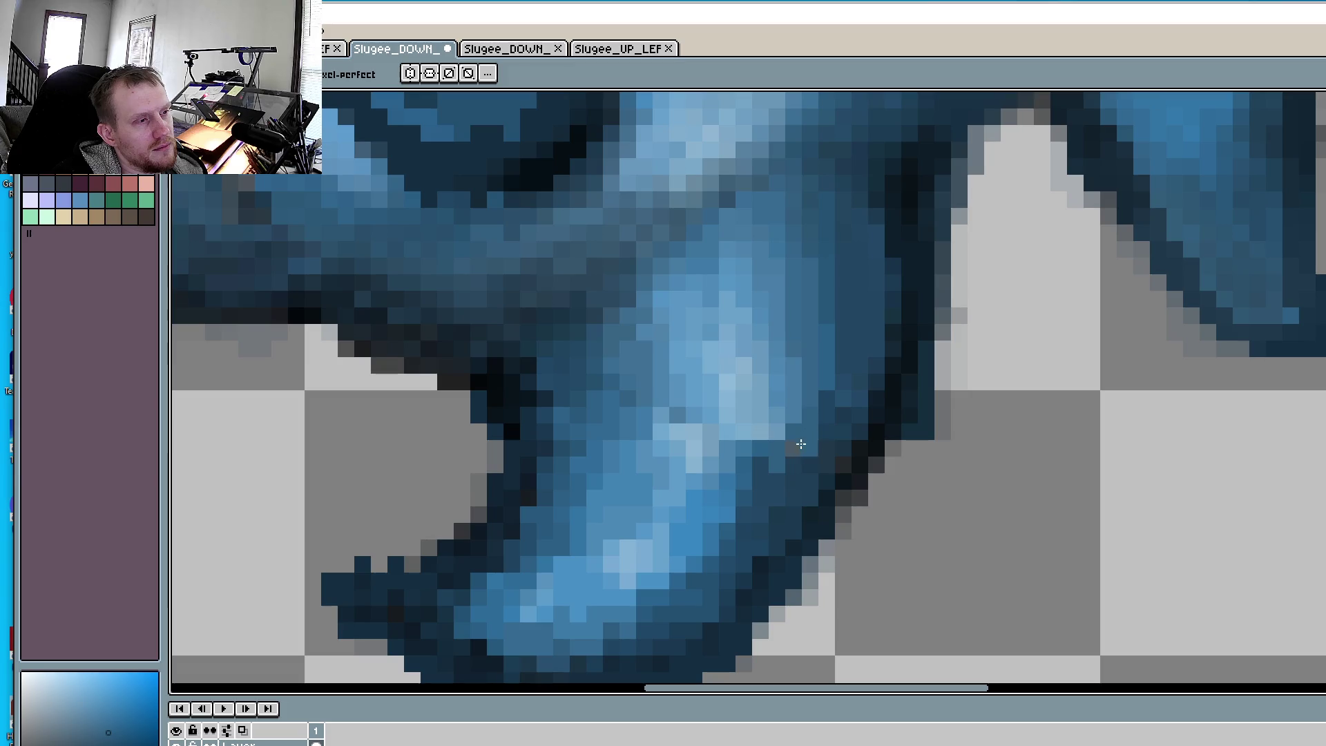
left_click(798, 447)
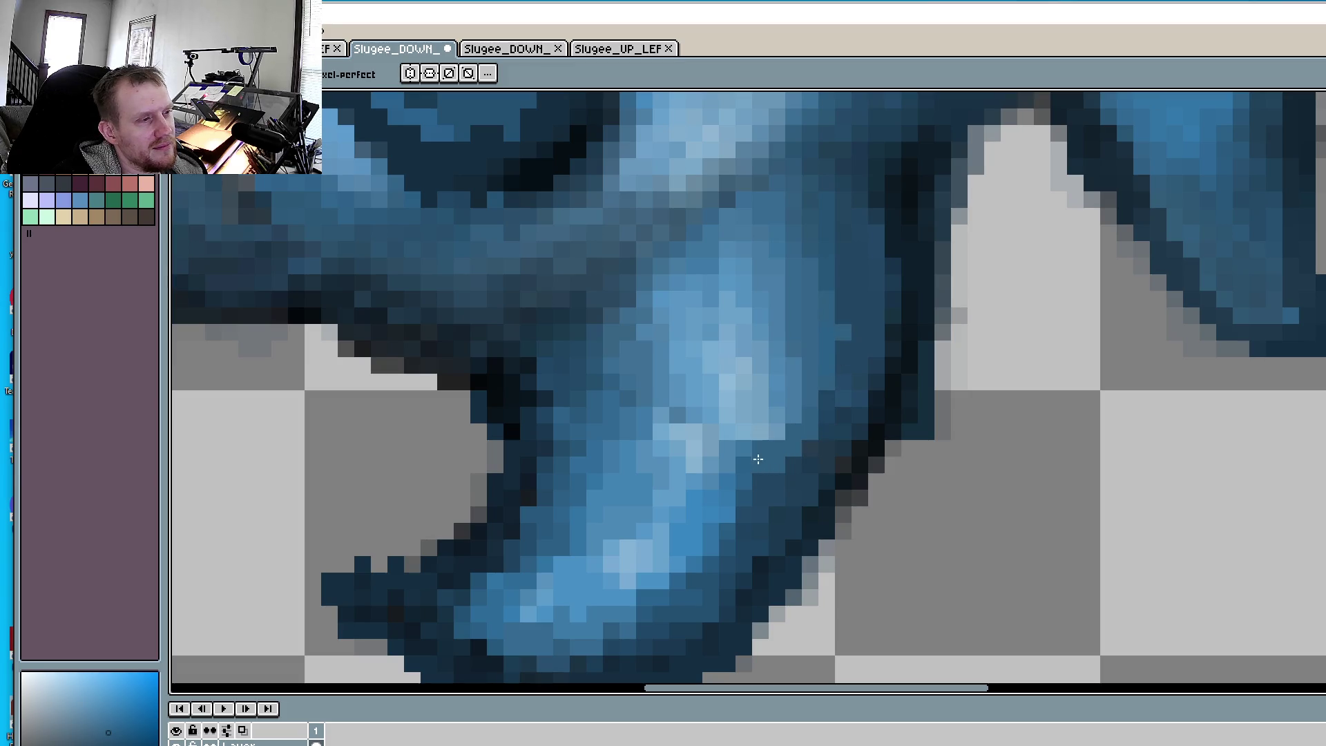
key("i")
left_click(778, 418, "alt")
key("alt")
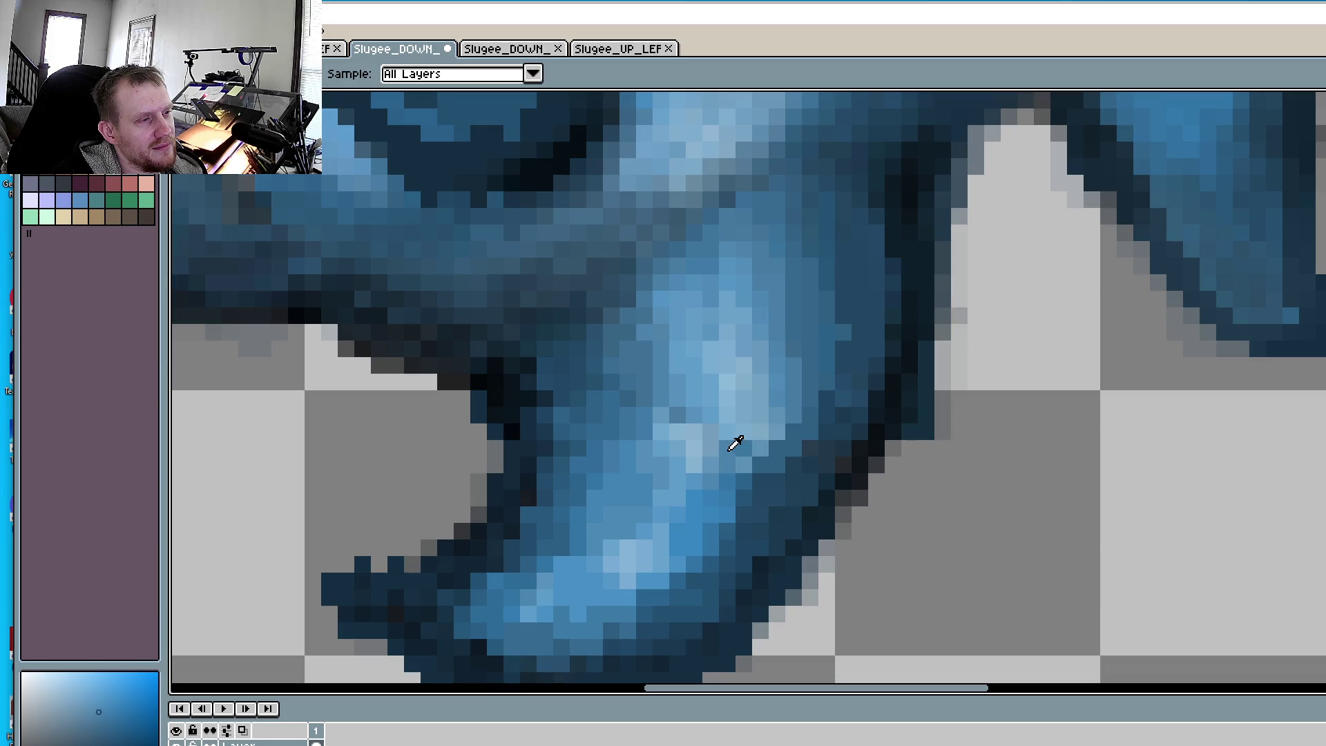
left_click(735, 444, "alt")
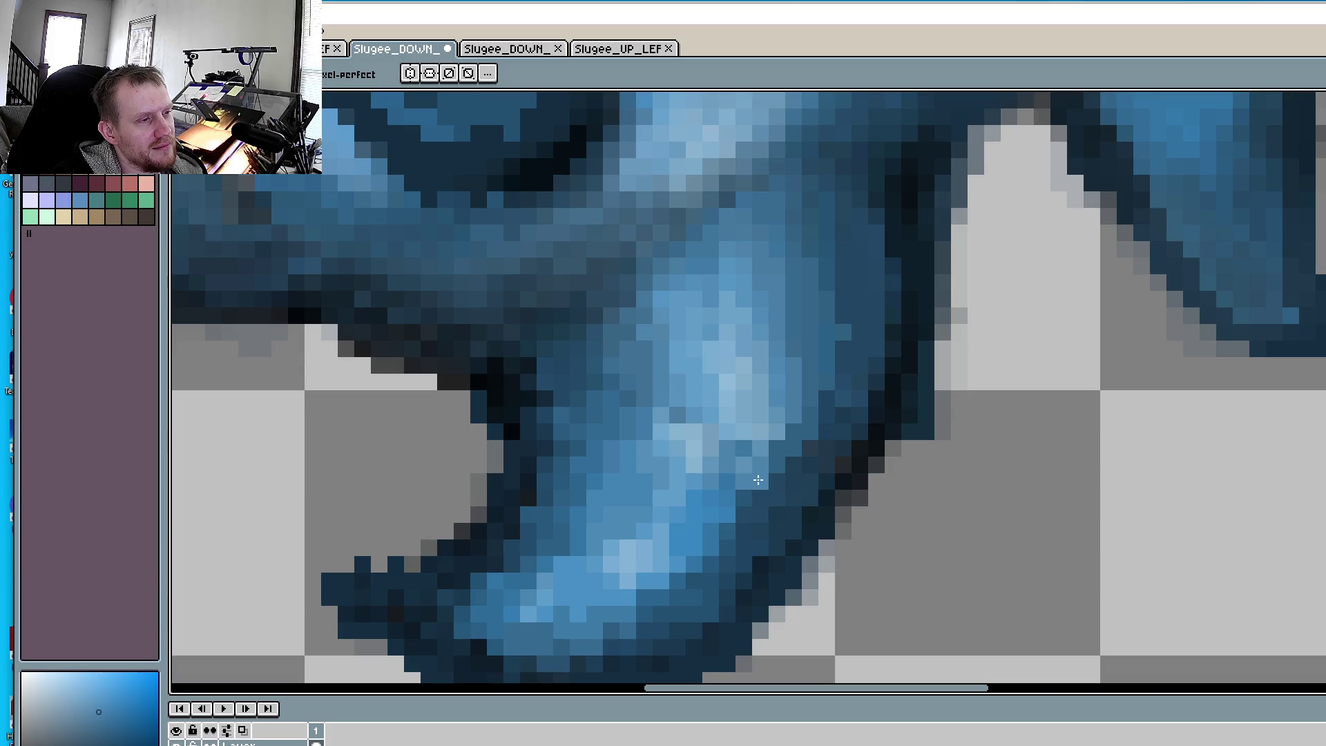
scroll(758, 480, "down", 8)
scroll(753, 529, "up", 5)
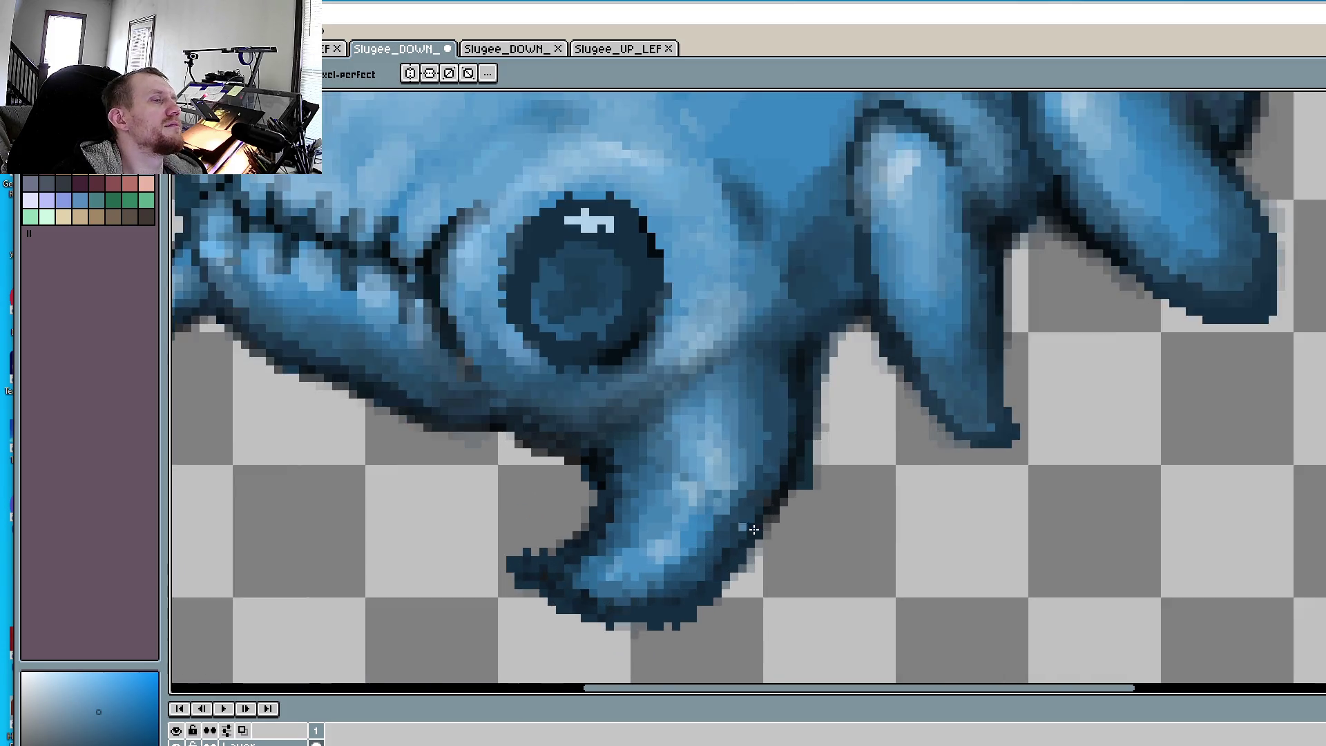
scroll(754, 530, "up", 2)
left_click(888, 465, "alt")
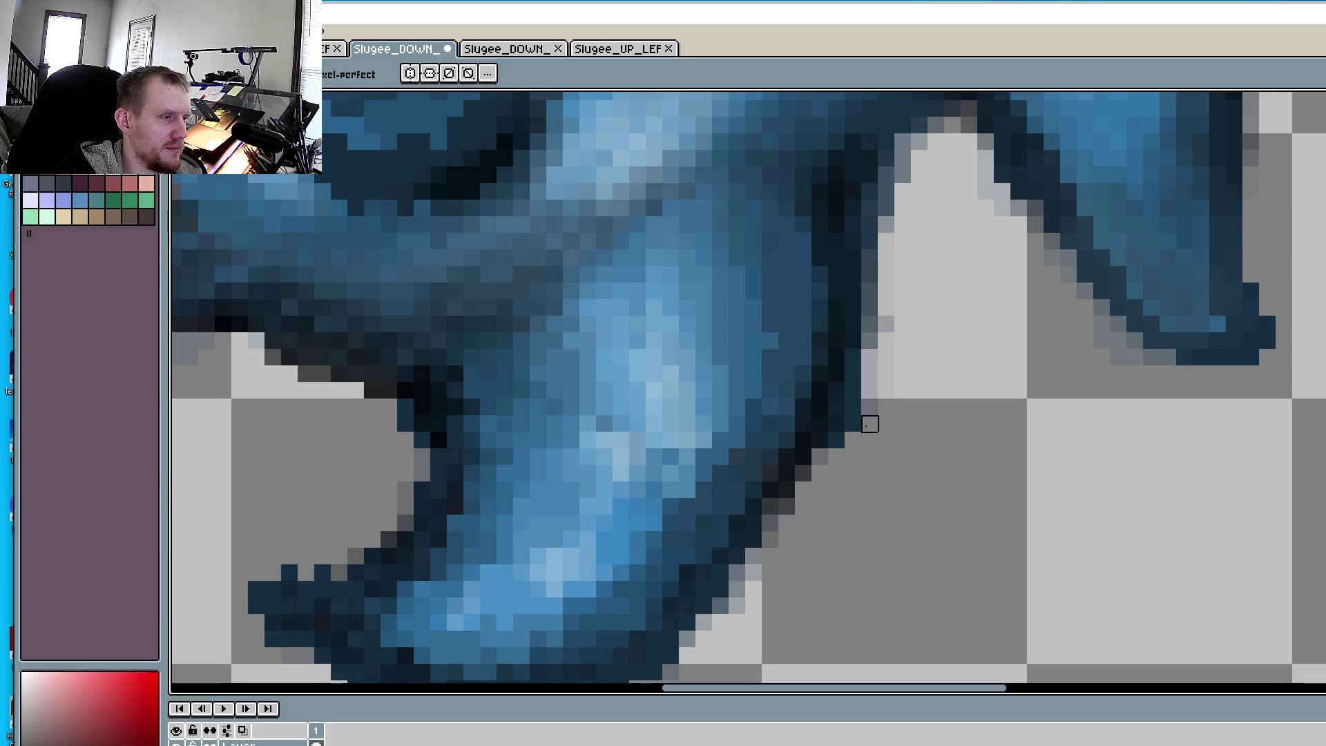
left_click_drag(870, 424, 836, 456)
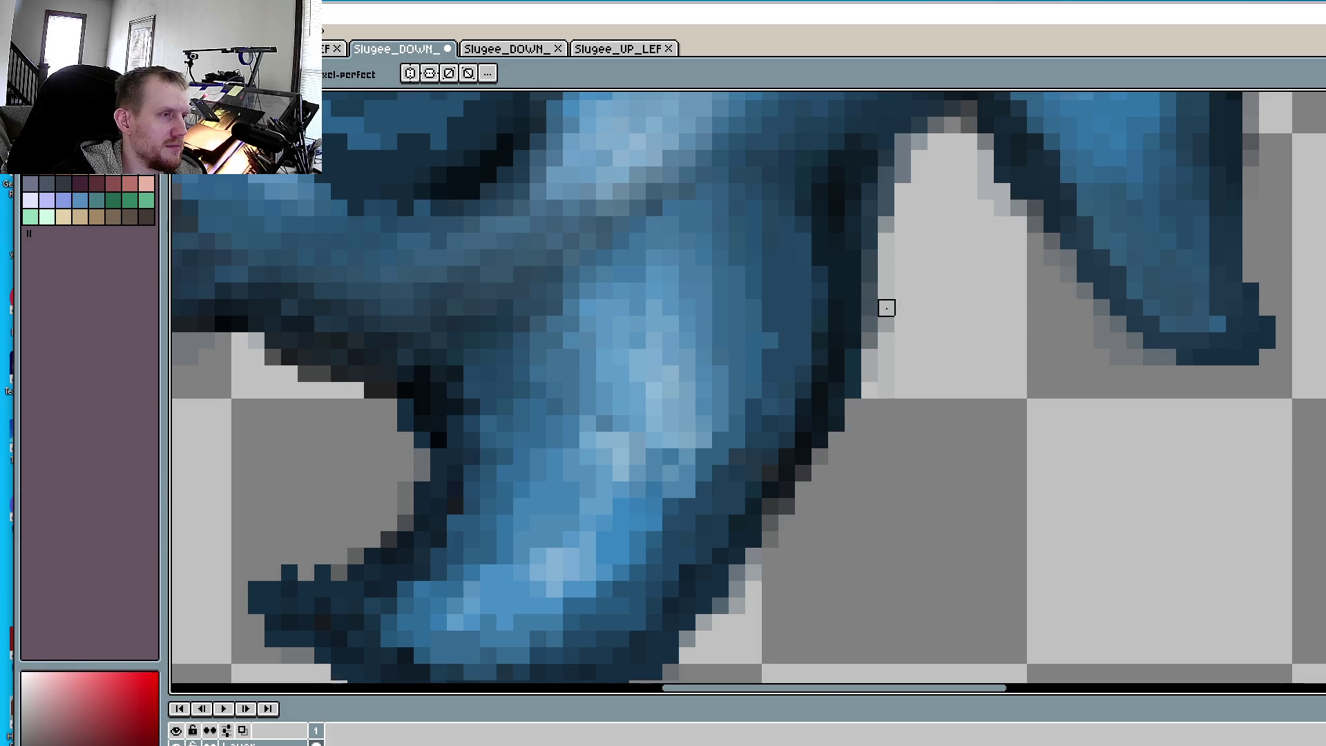
scroll(887, 319, "down", 4)
scroll(1025, 465, "down", 1)
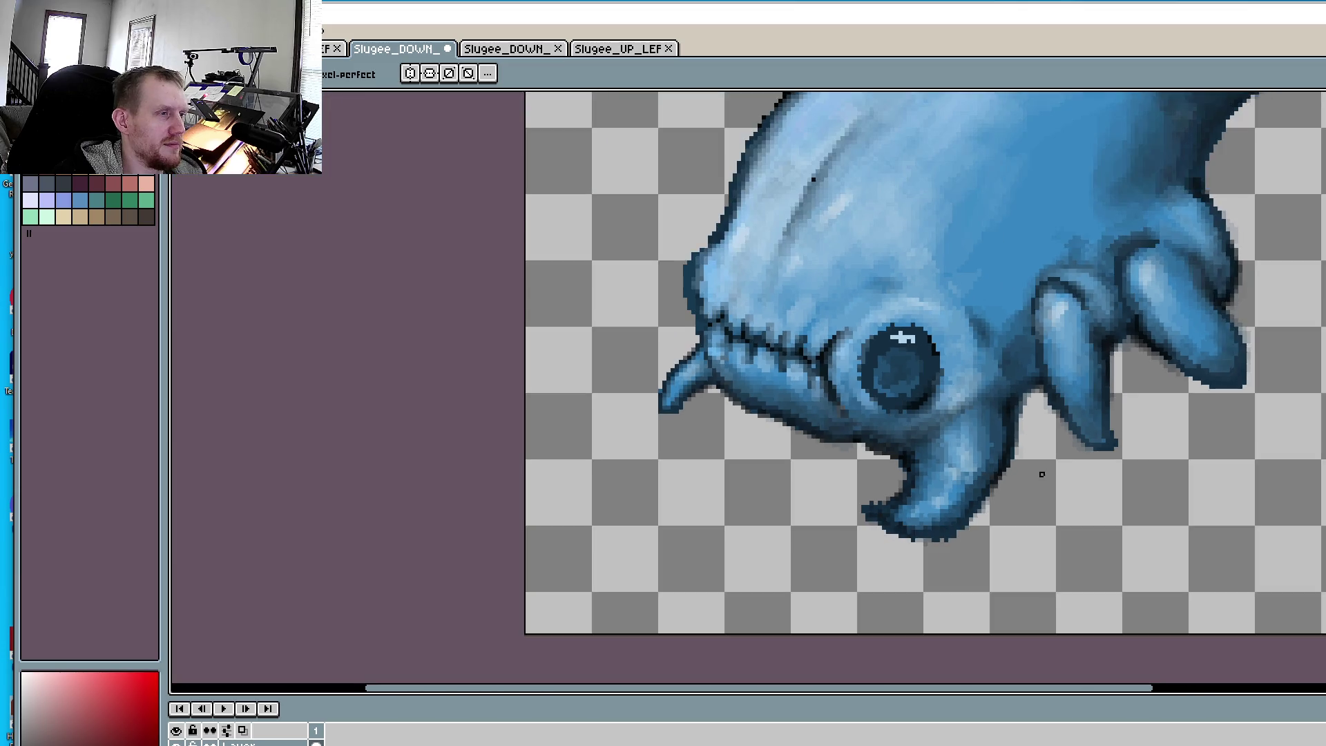
scroll(1042, 474, "down", 2)
scroll(1007, 527, "up", 3)
scroll(967, 527, "up", 1)
scroll(908, 527, "up", 3)
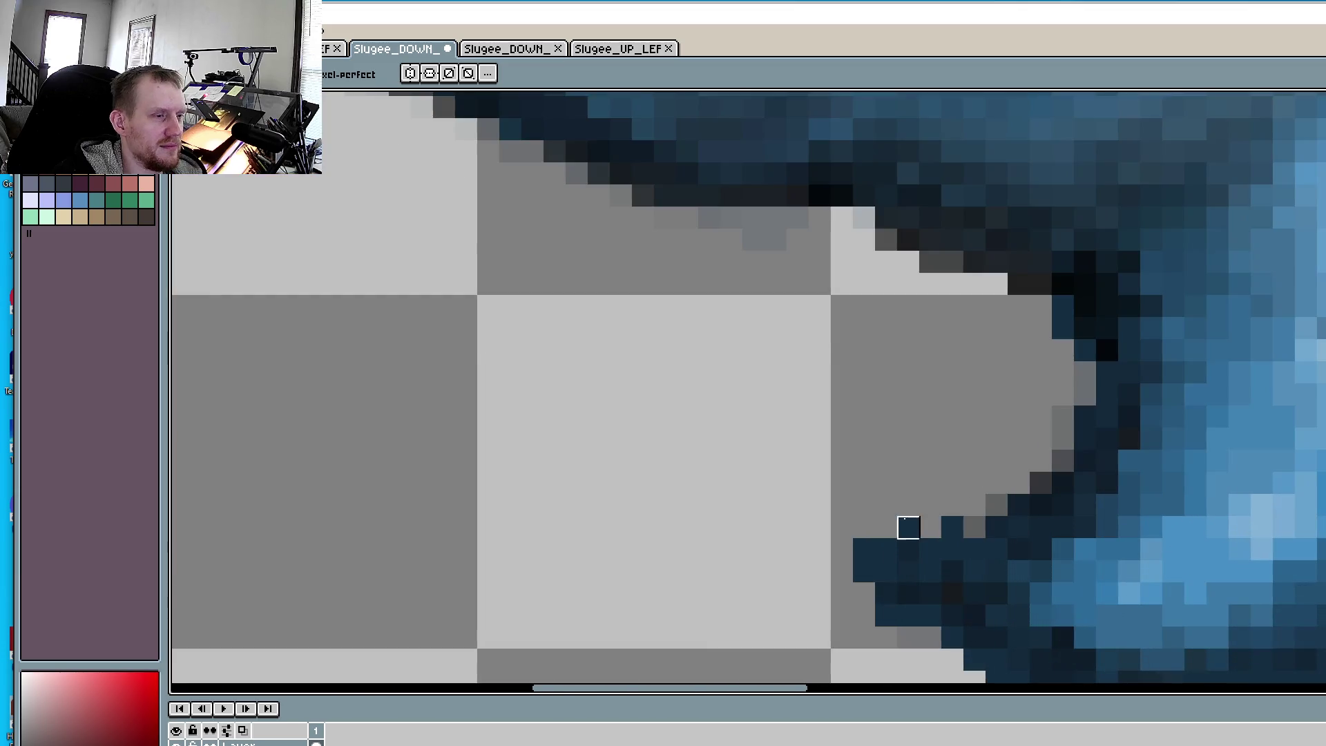
left_click_drag(909, 527, 953, 527)
left_click(886, 616)
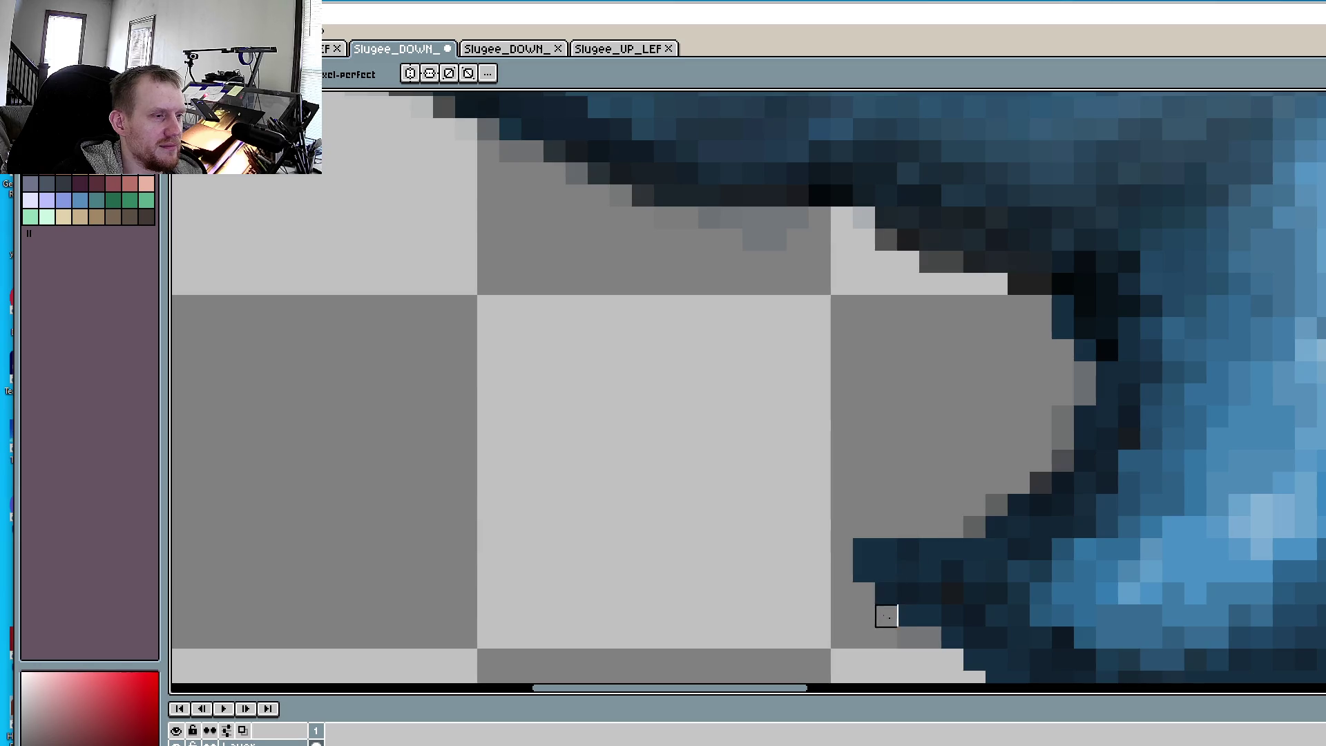
scroll(887, 616, "down", 3)
scroll(962, 539, "up", 3)
left_click(1229, 494)
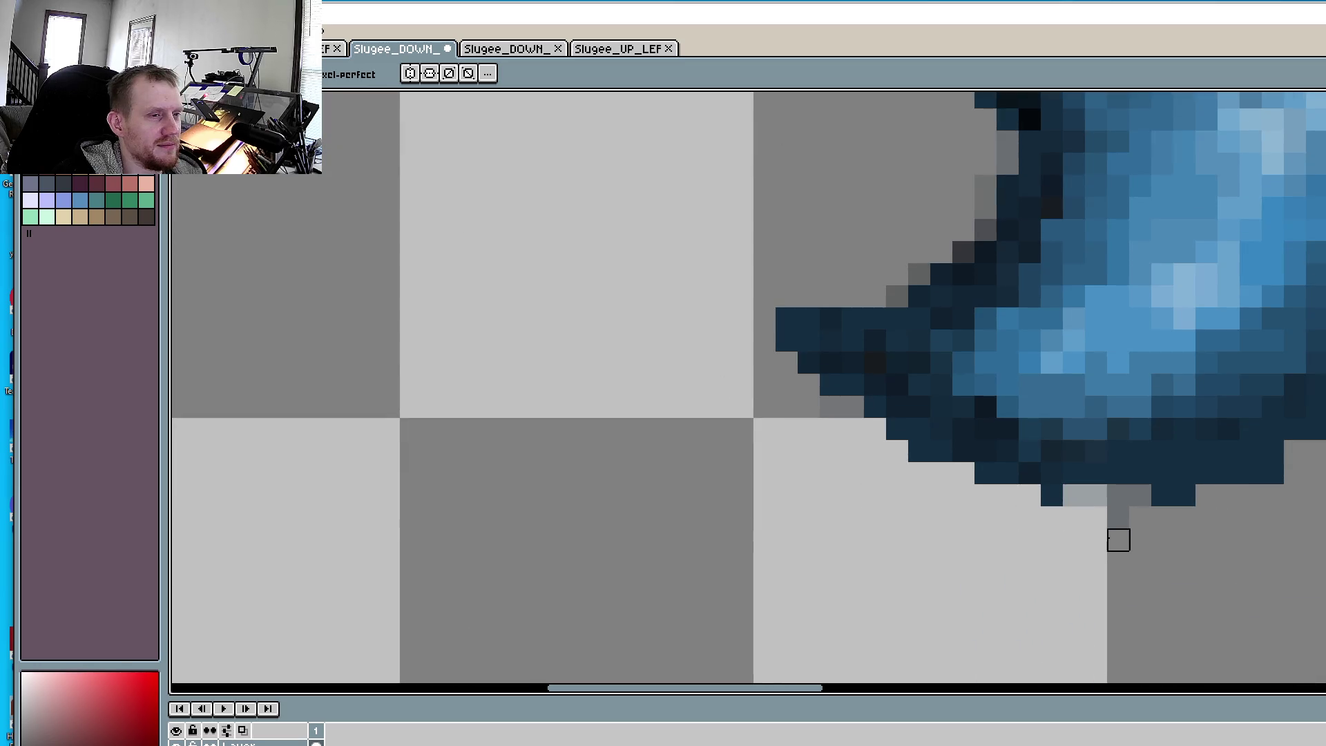
left_click(1118, 517)
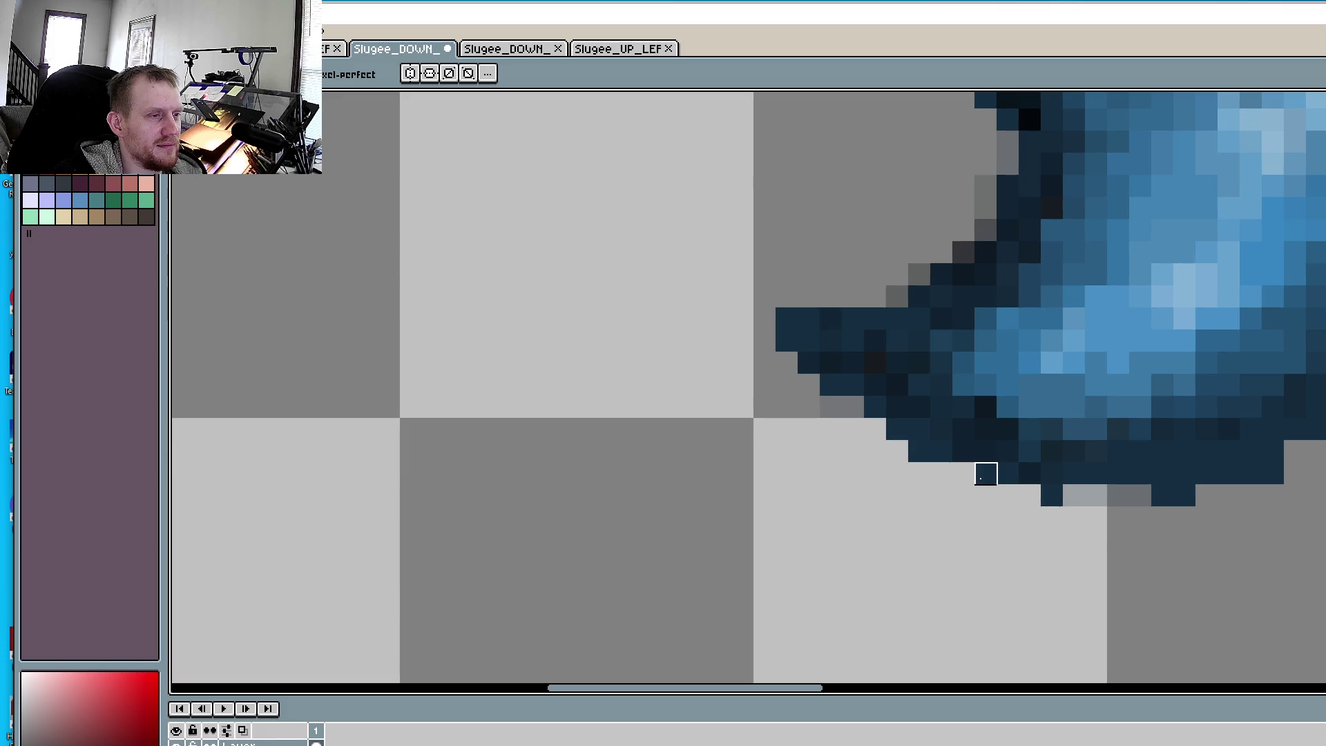
scroll(719, 382, "down", 1)
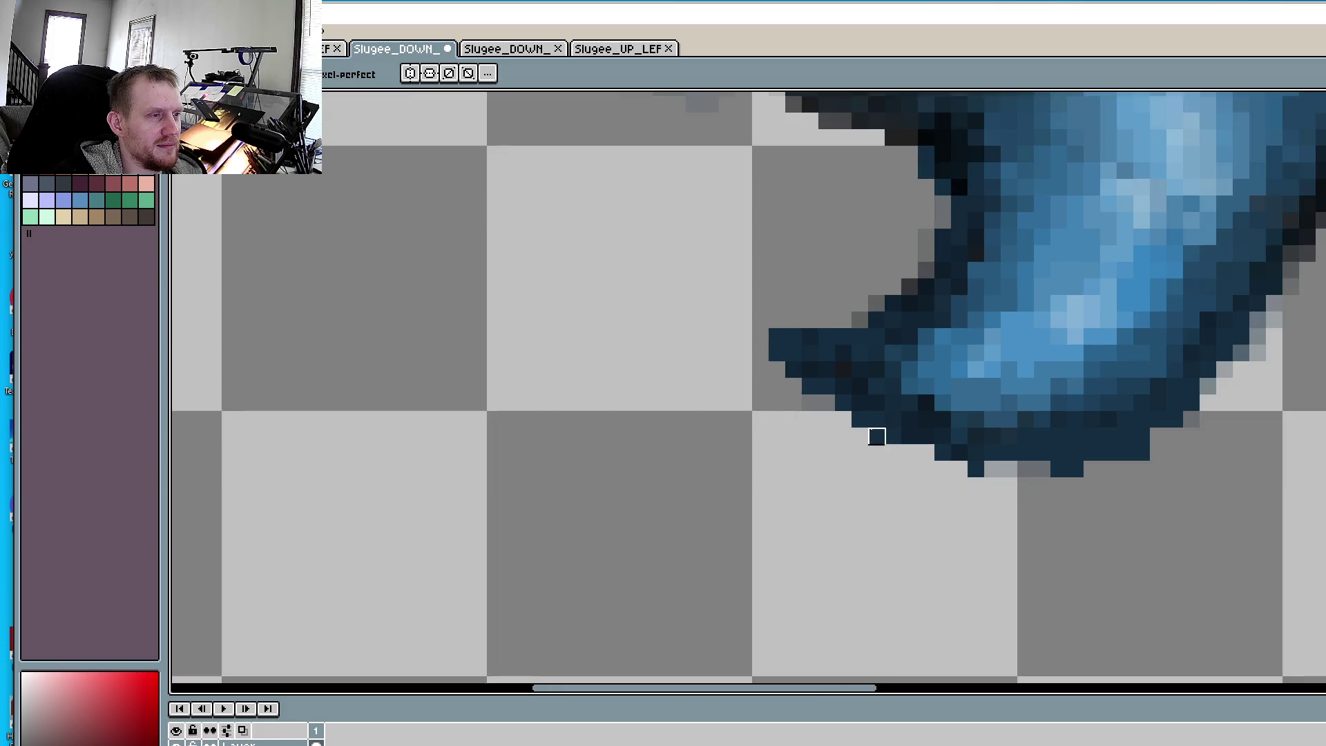
scroll(719, 355, "up", 3)
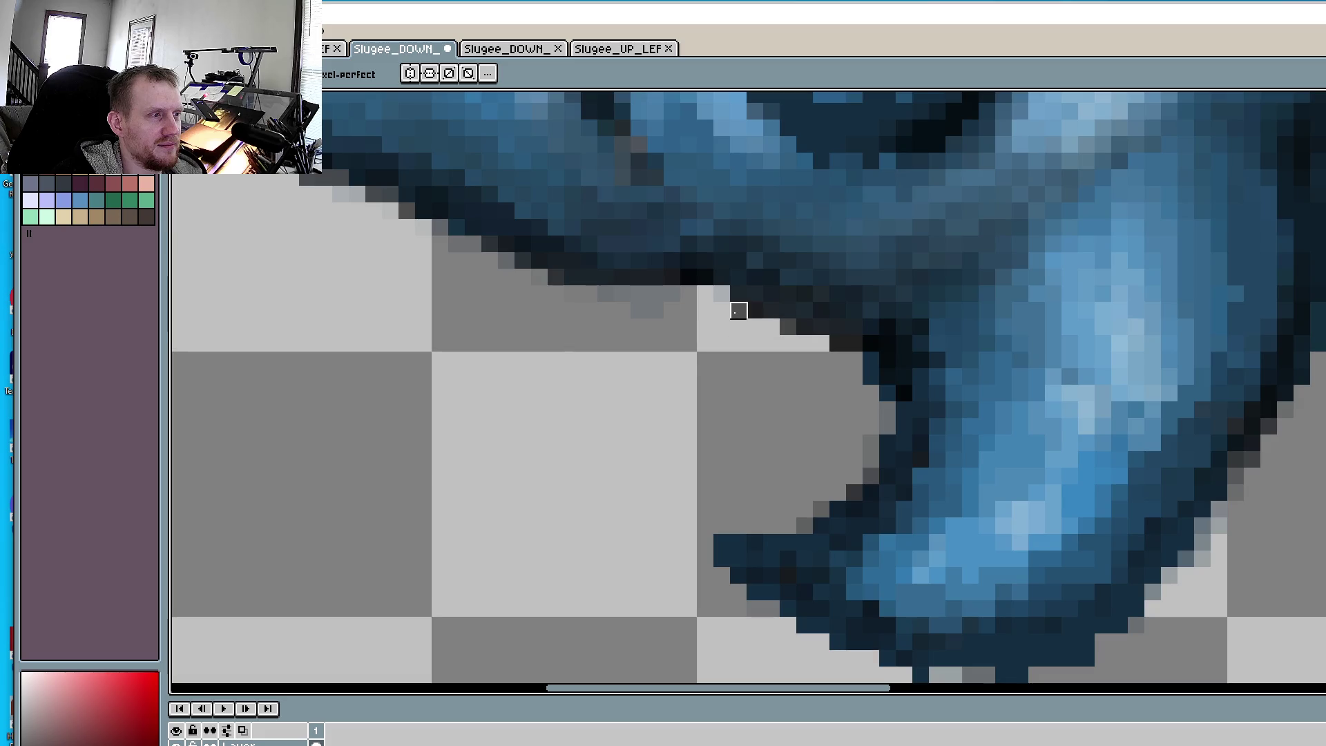
scroll(739, 310, "down", 6)
scroll(738, 594, "up", 3)
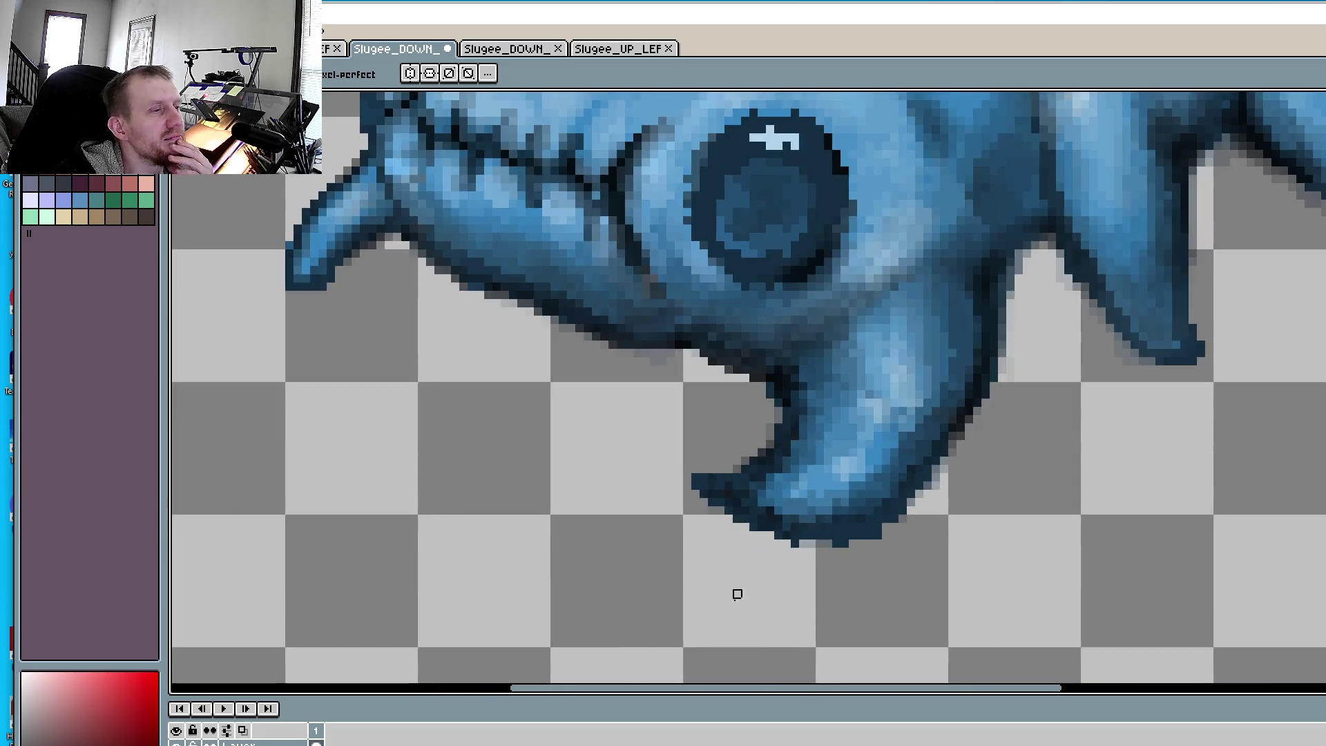
scroll(738, 594, "up", 4)
scroll(909, 545, "up", 1)
- Sample the claw's dark blue and fill pixels along the claw's lower and lower-right edges
key("i")
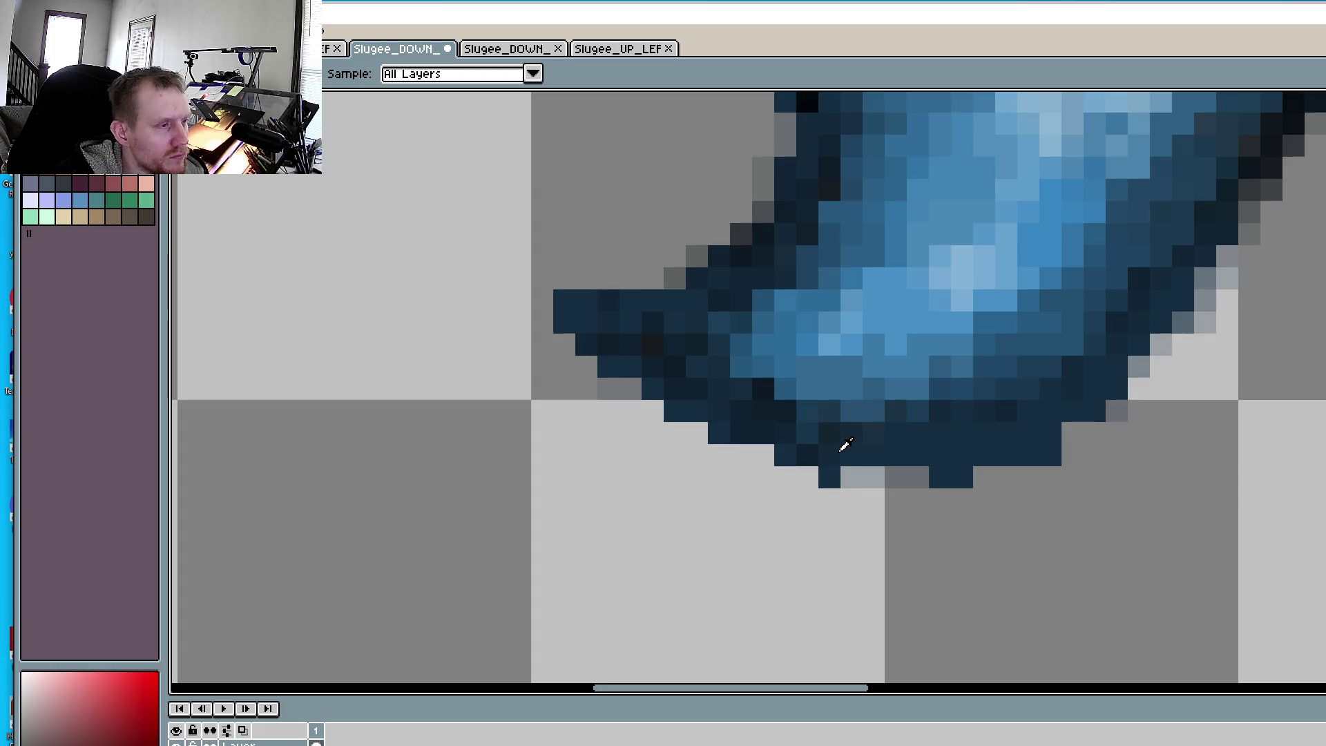
left_click(846, 444)
key("b")
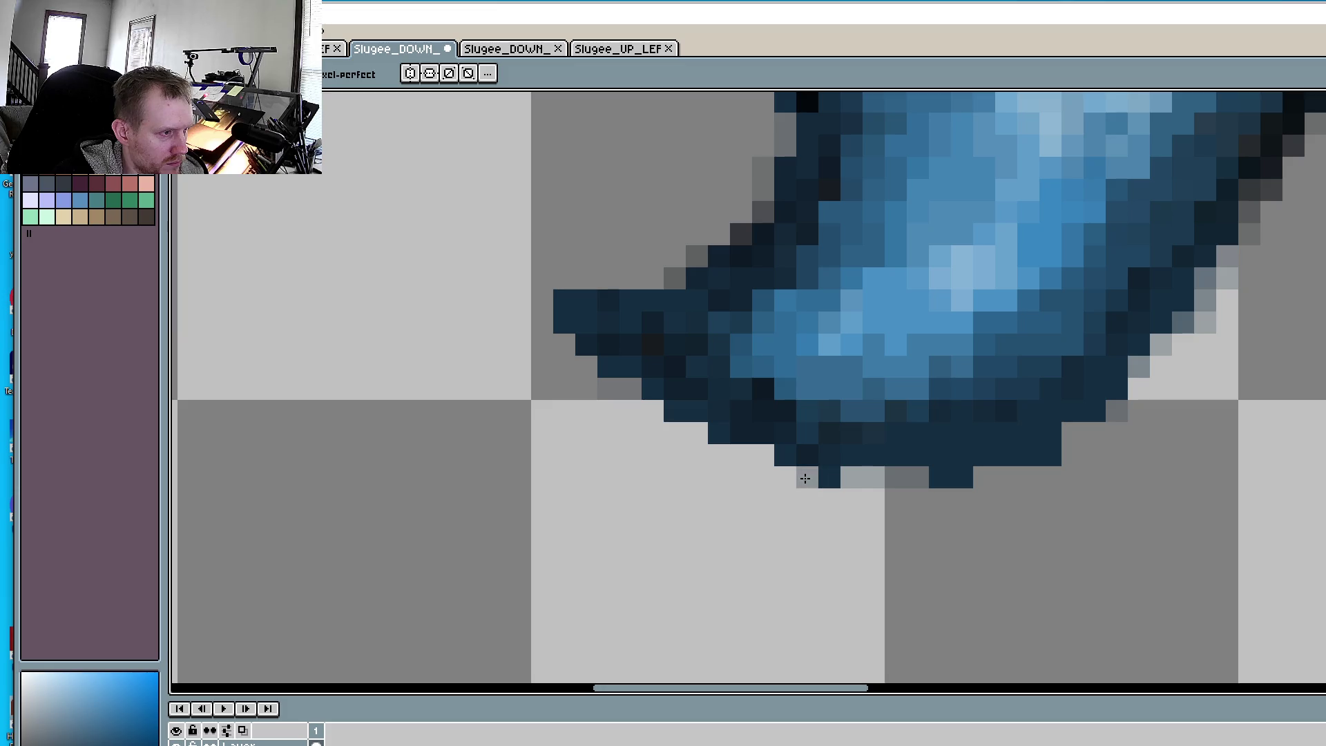
left_click(852, 477)
left_click(764, 455)
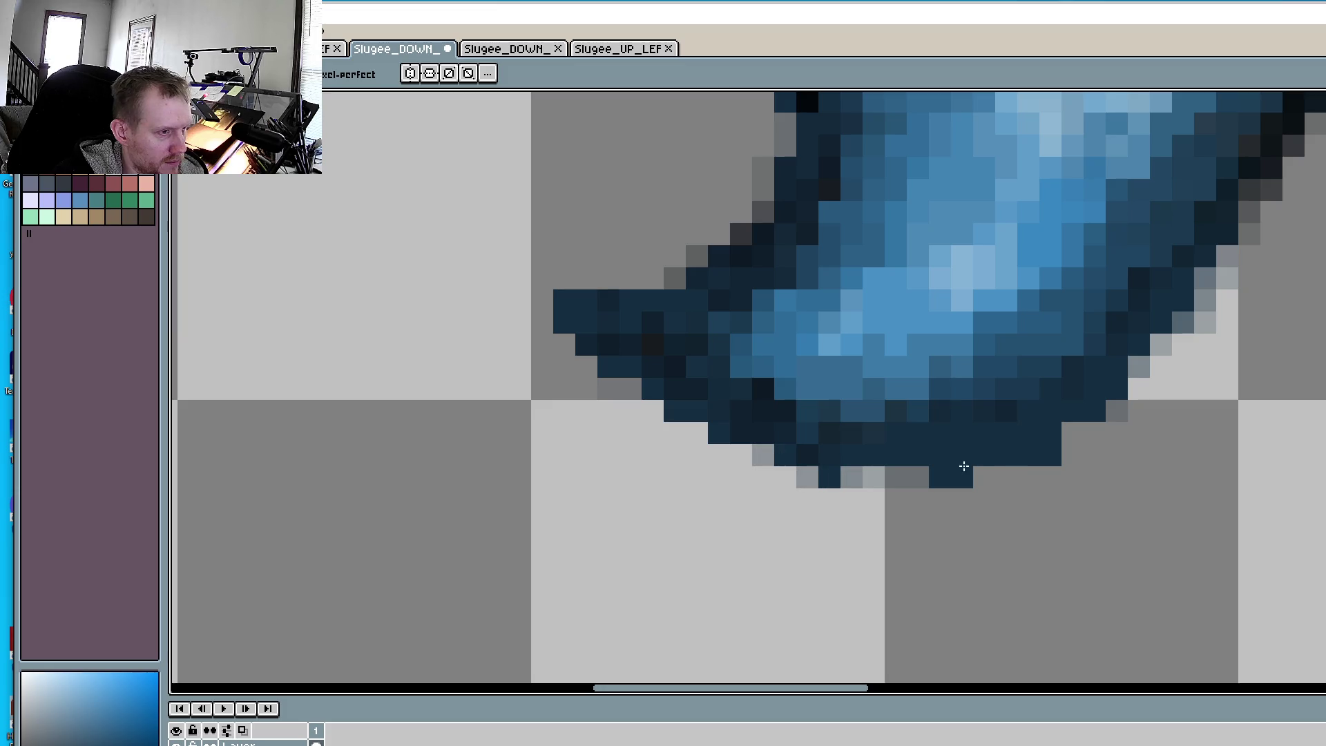
left_click(1006, 476)
left_click(917, 476)
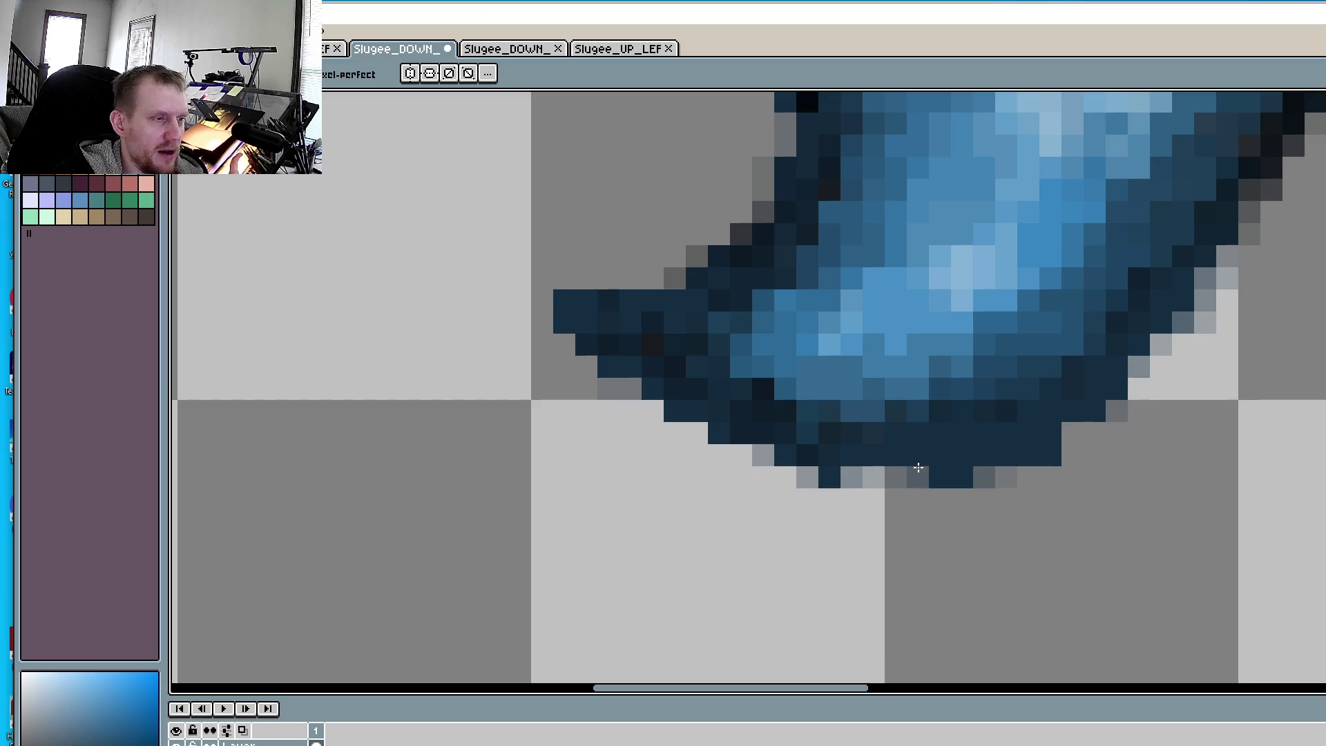
left_click(1073, 433)
left_click(1095, 433)
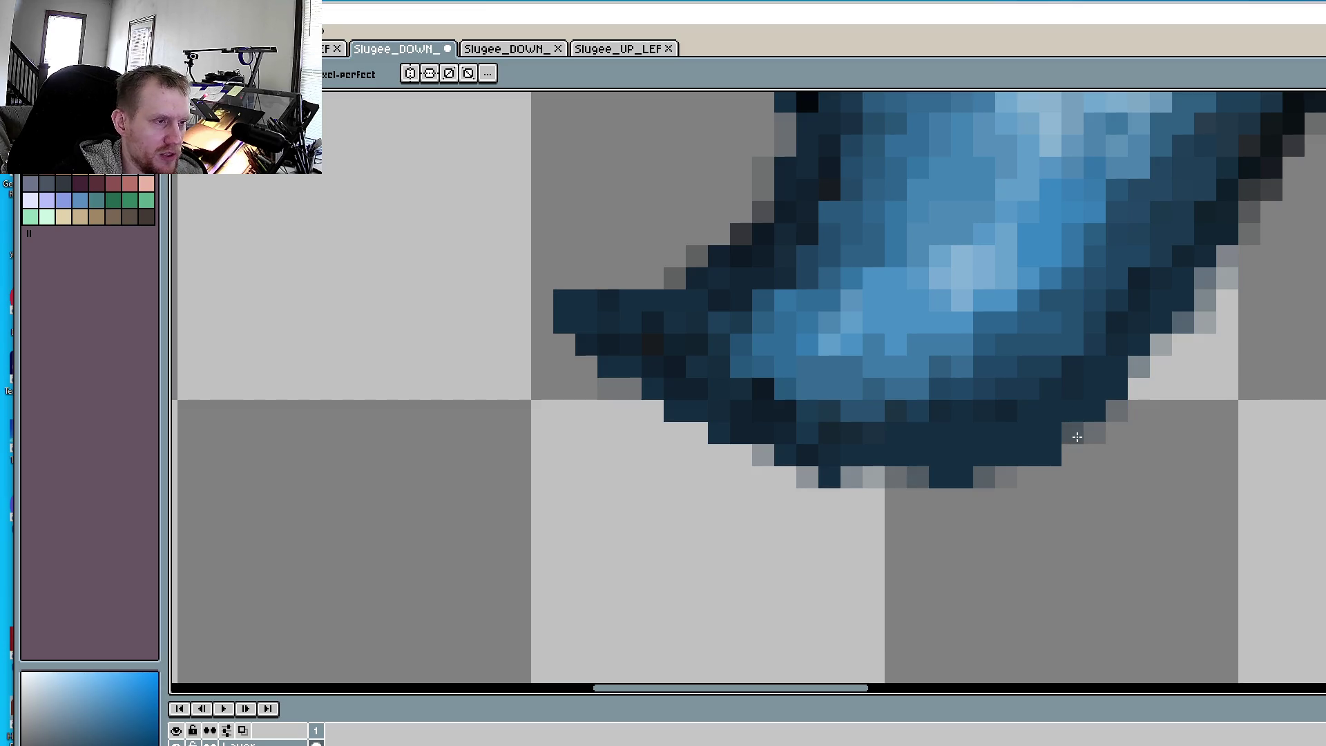
left_click(1073, 455)
left_click(979, 472)
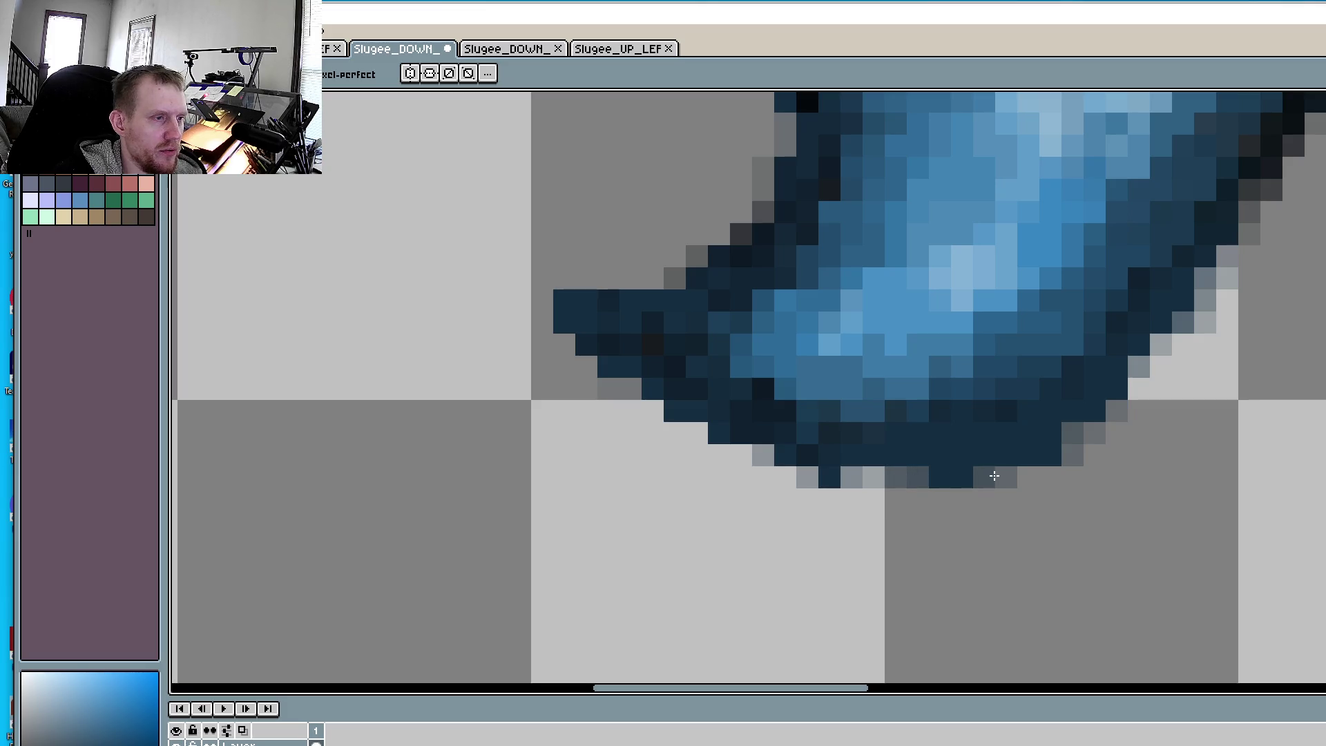
left_click(1005, 477)
left_click(1028, 476)
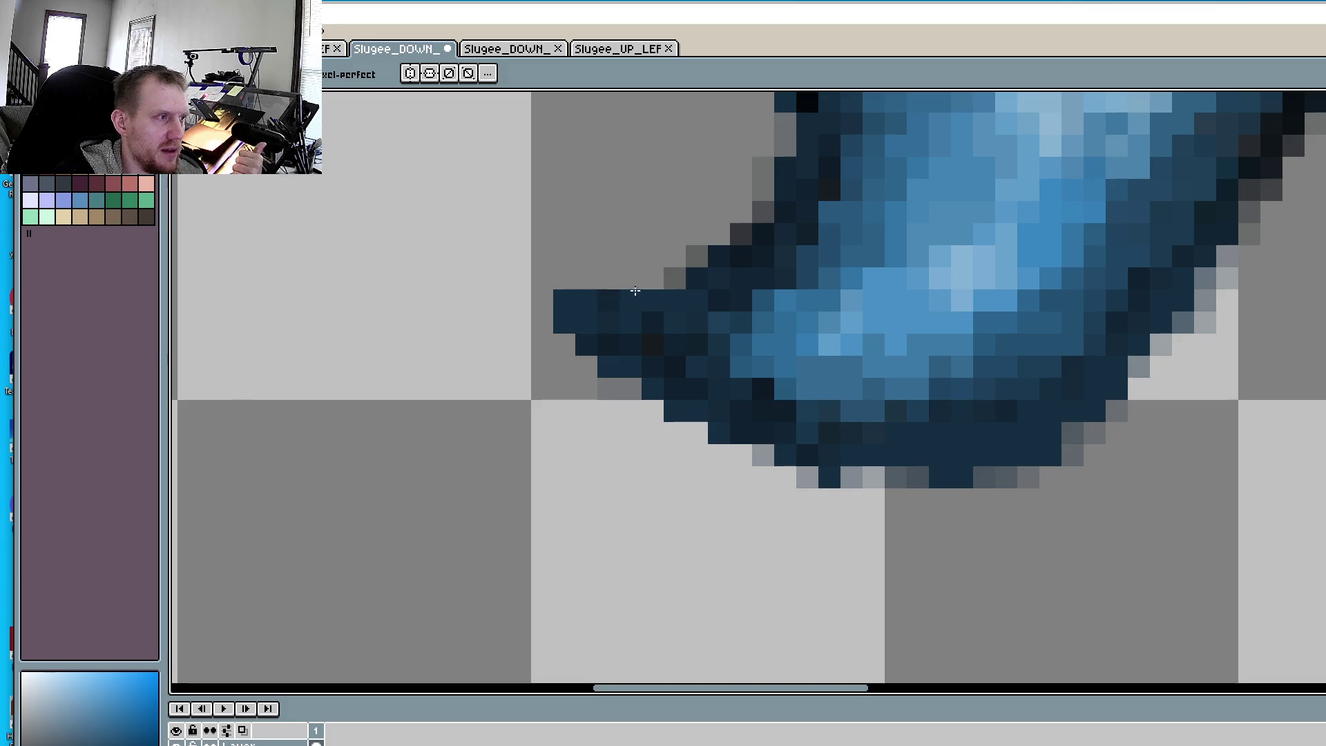
- Darken and fill pixels along the claw's upper-left edge
left_click(652, 277)
left_click(653, 277)
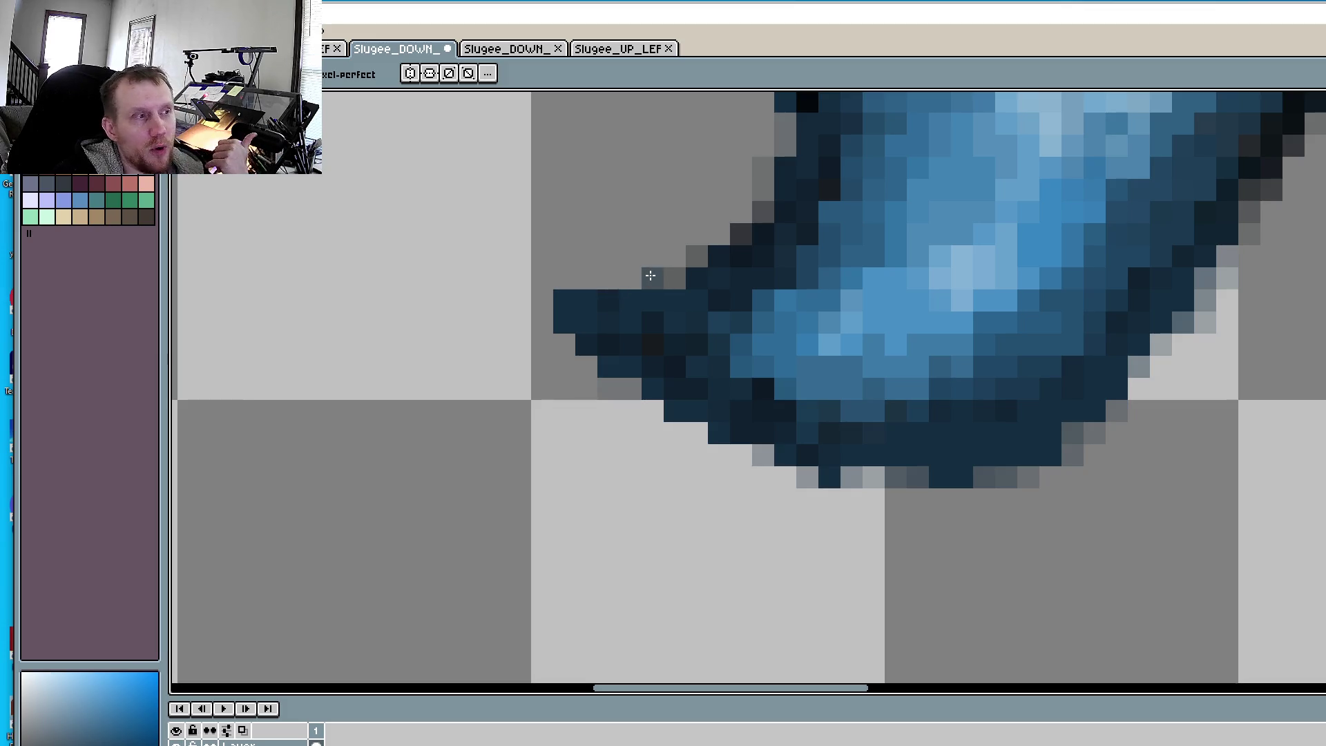
left_click(738, 235)
left_click(740, 212)
left_click(631, 277)
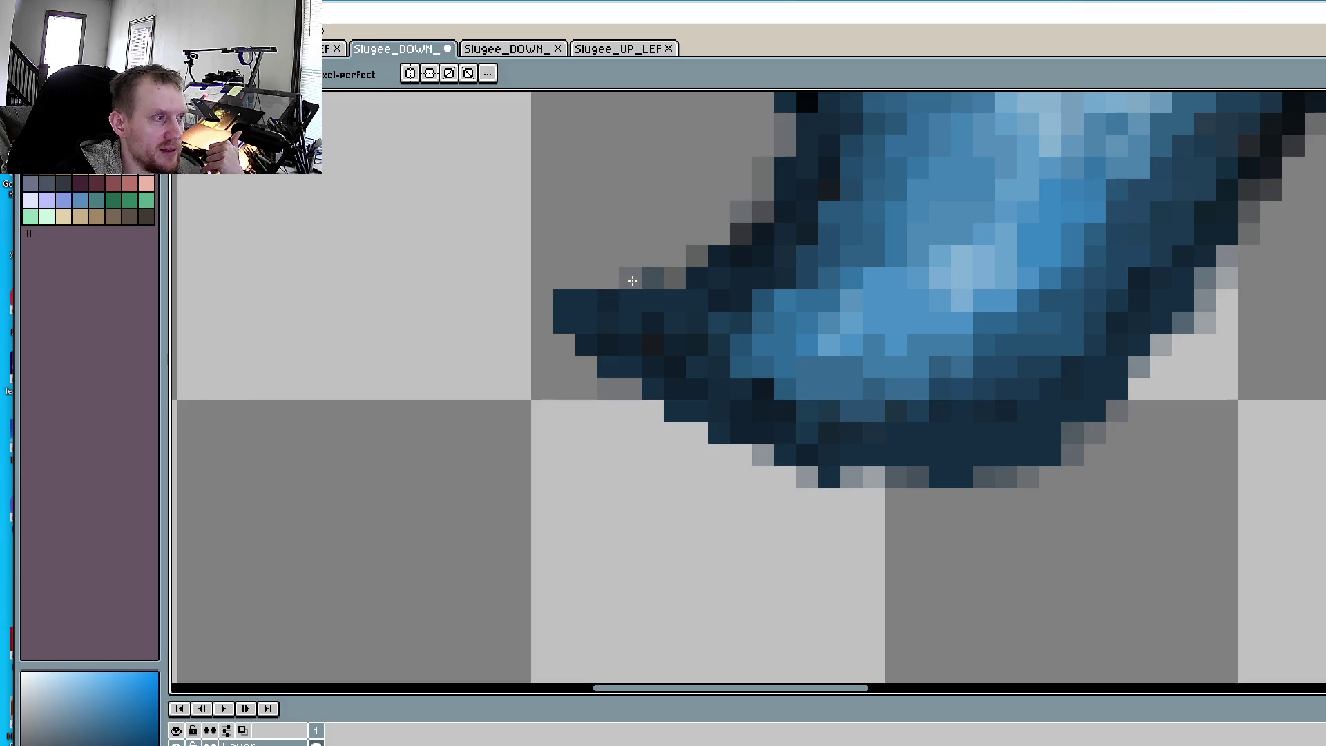
left_click(685, 282)
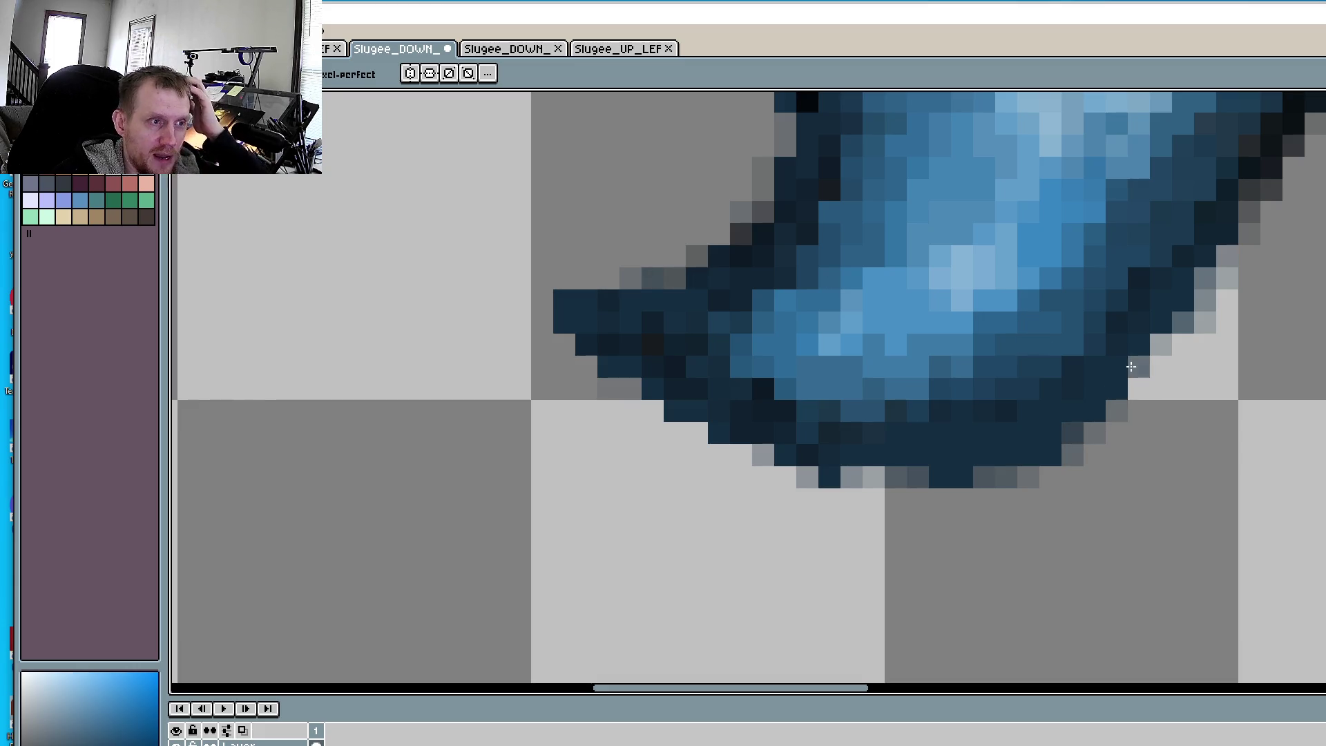
- Add grey outline pixels along the claw's lower-right and right edges
left_click(1161, 344)
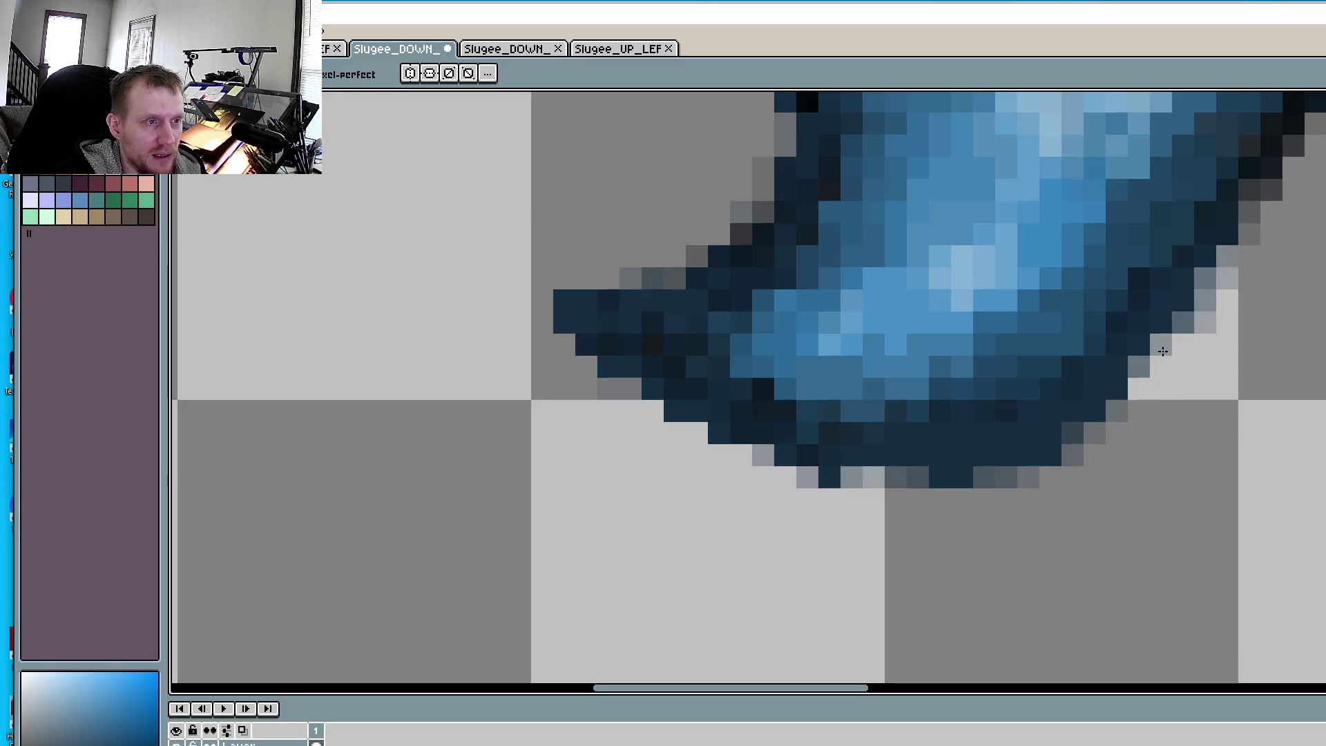
left_click(1183, 344)
left_click(1162, 366)
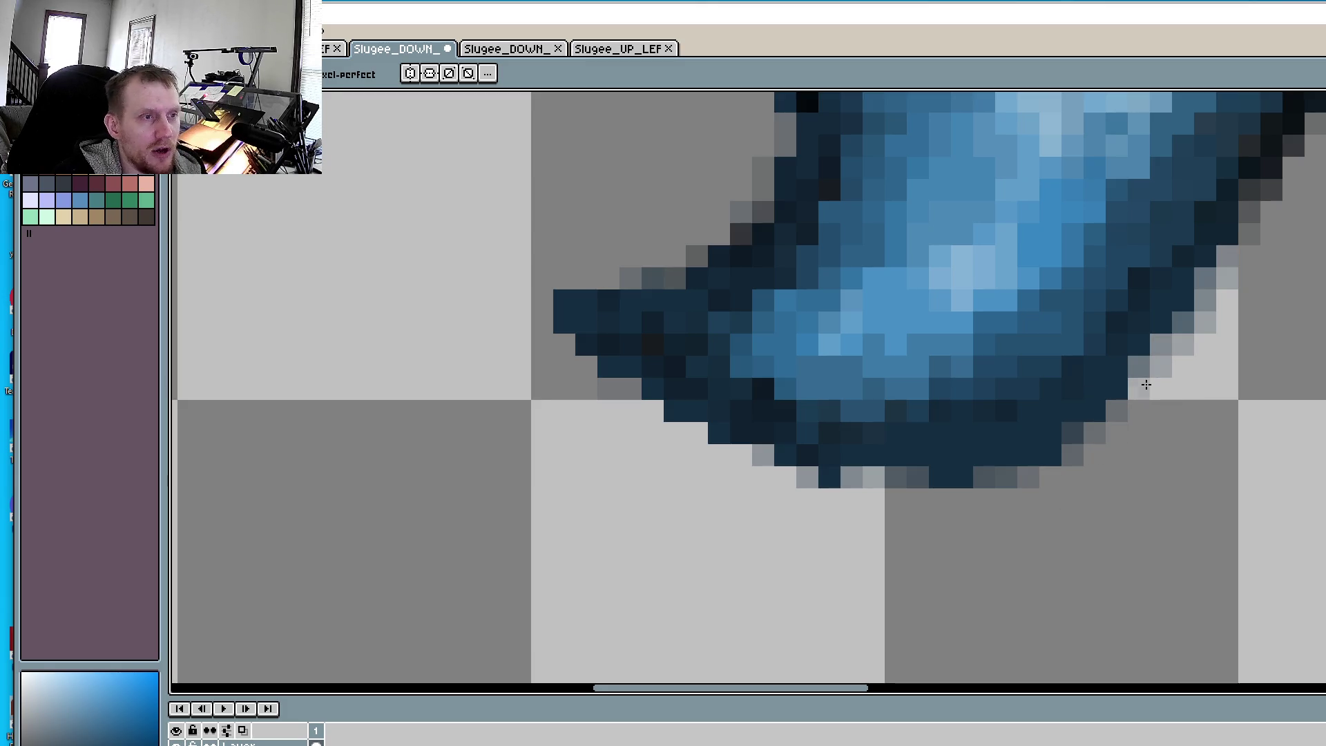
left_click(1140, 389)
left_click(1228, 256)
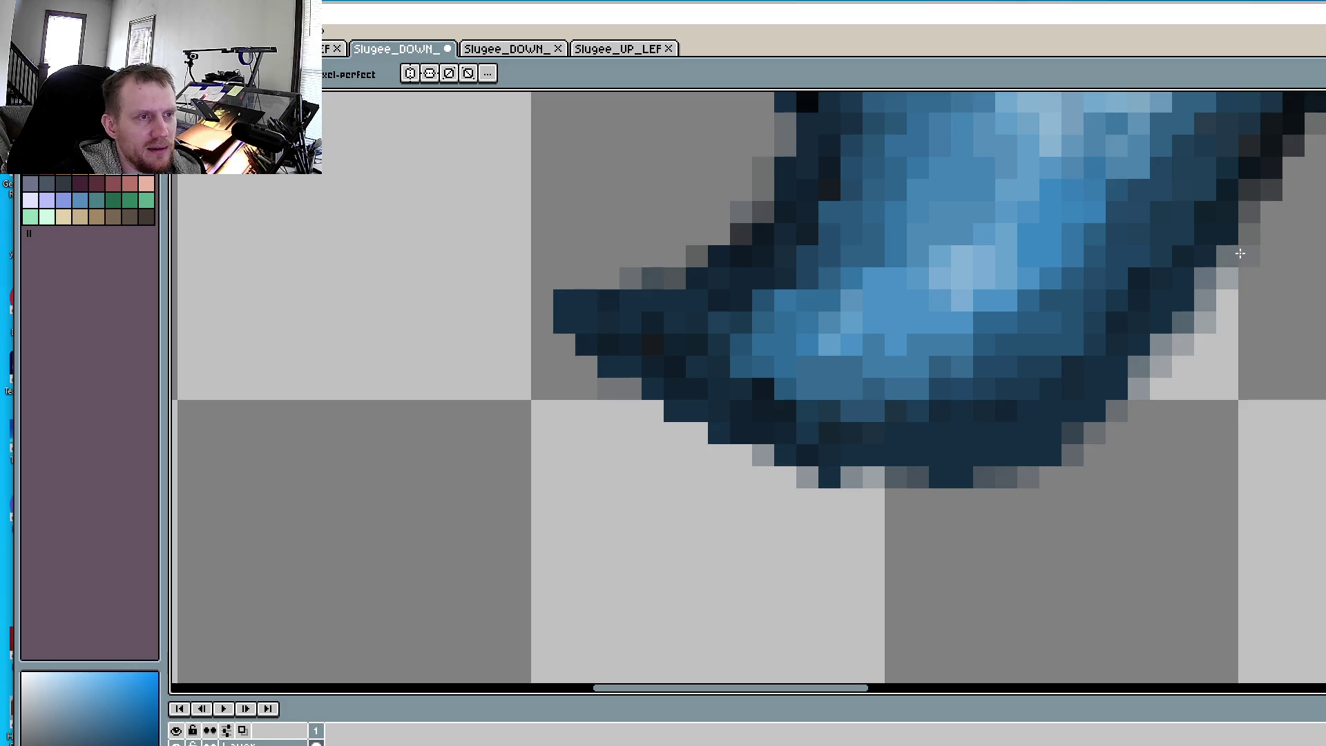
left_click(1250, 255)
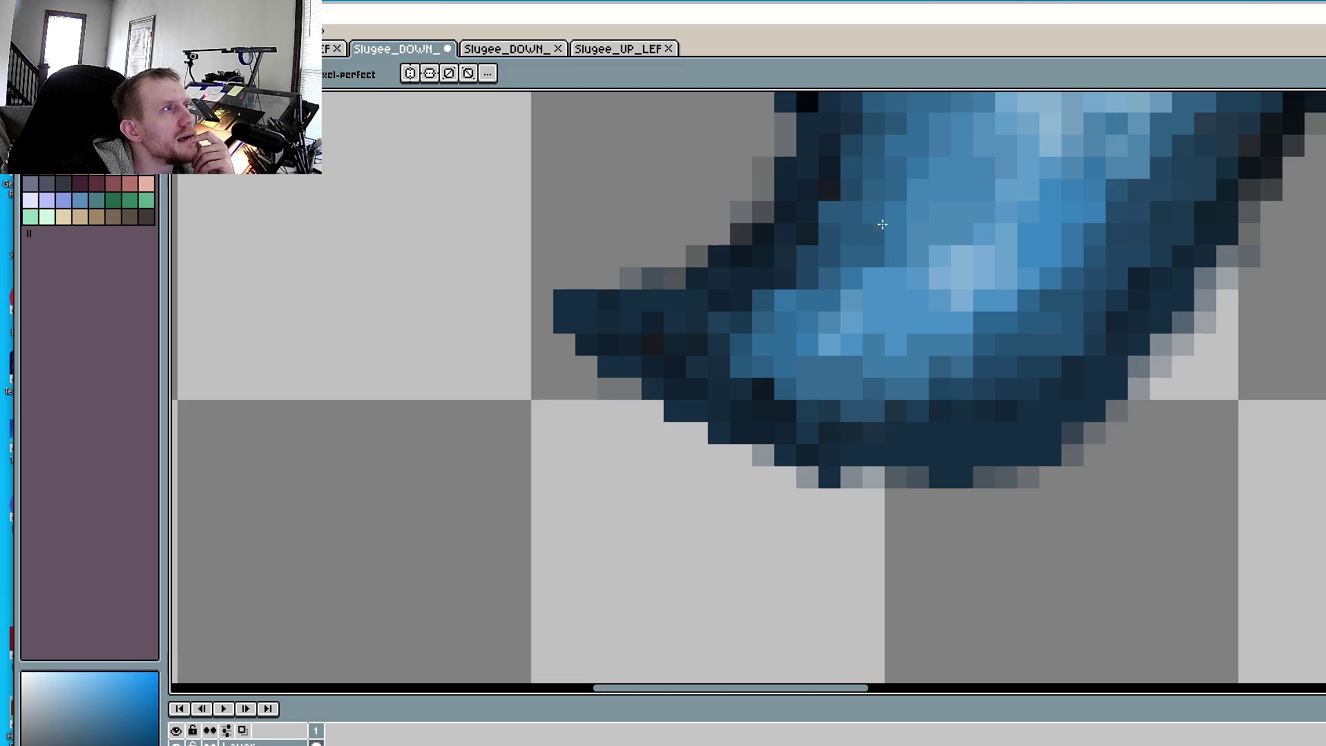
scroll(865, 302, "down", 2)
mouse_move(823, 338)
left_mouse_down()
mouse_move(824, 476)
mouse_move(807, 528)
left_mouse_up()
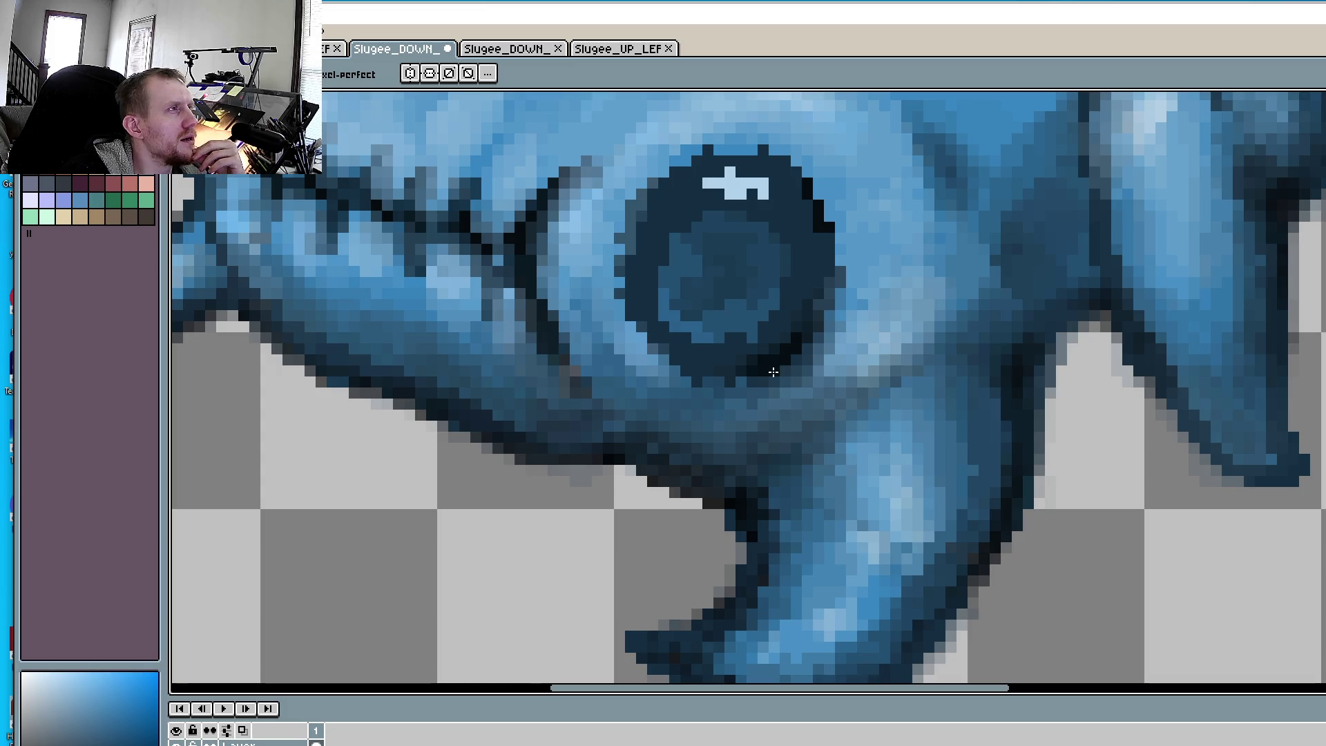
scroll(774, 372, "down", 1)
scroll(773, 372, "up", 1)
scroll(760, 387, "down", 1)
left_click_drag(760, 387, 705, 419)
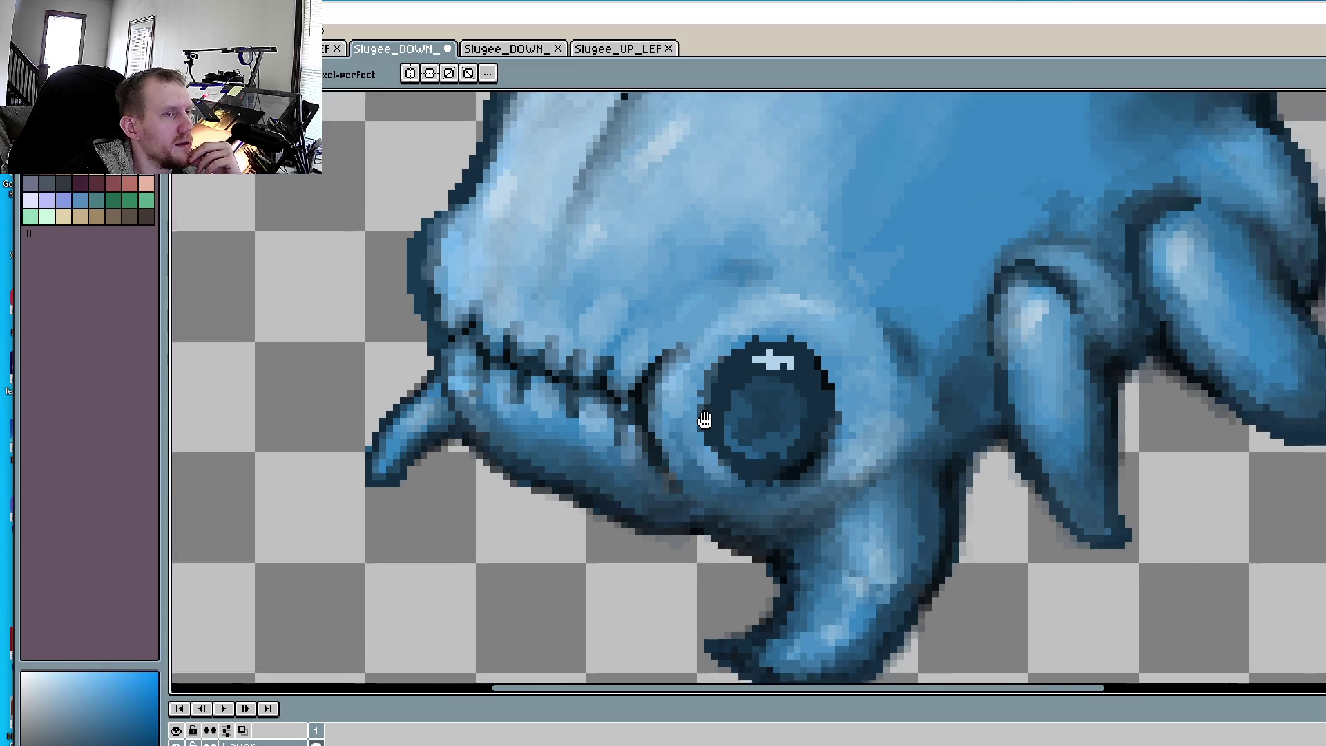
scroll(704, 419, "down", 2)
scroll(564, 400, "up", 1)
scroll(638, 364, "up", 1)
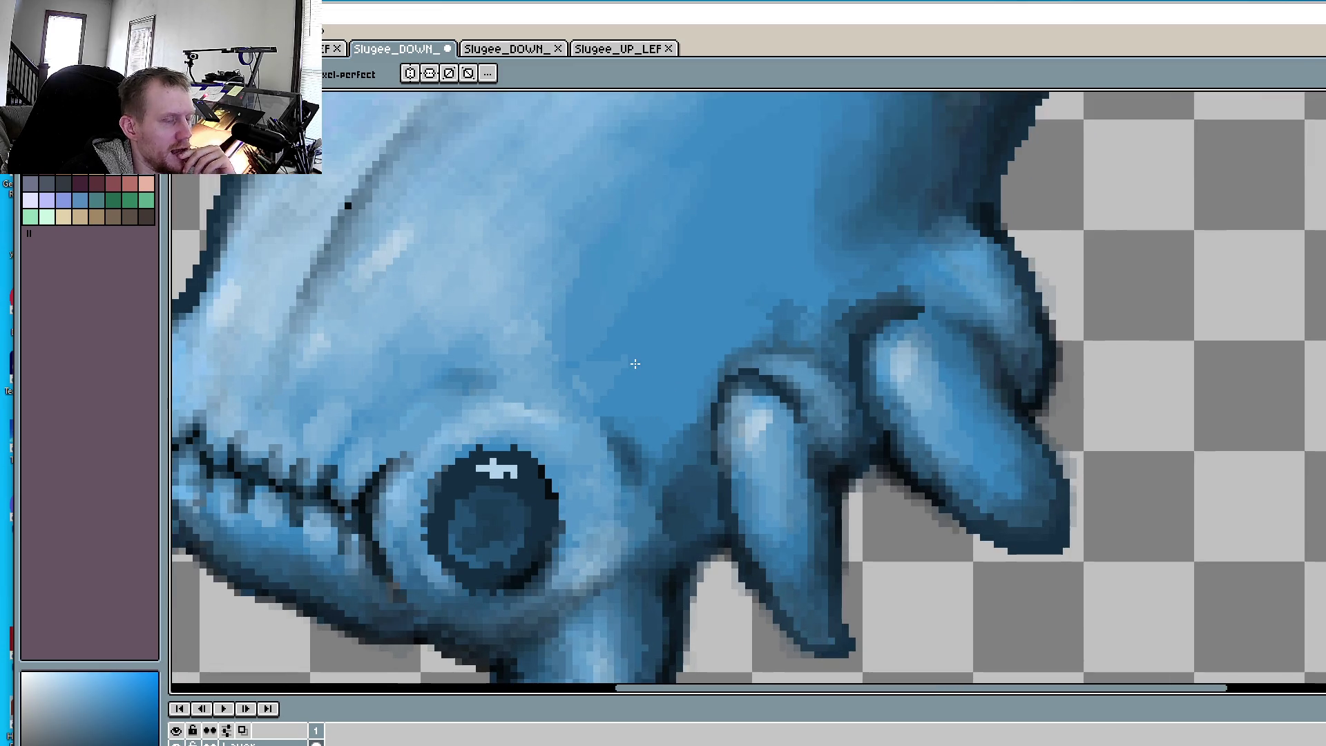
scroll(637, 365, "up", 1)
key("i")
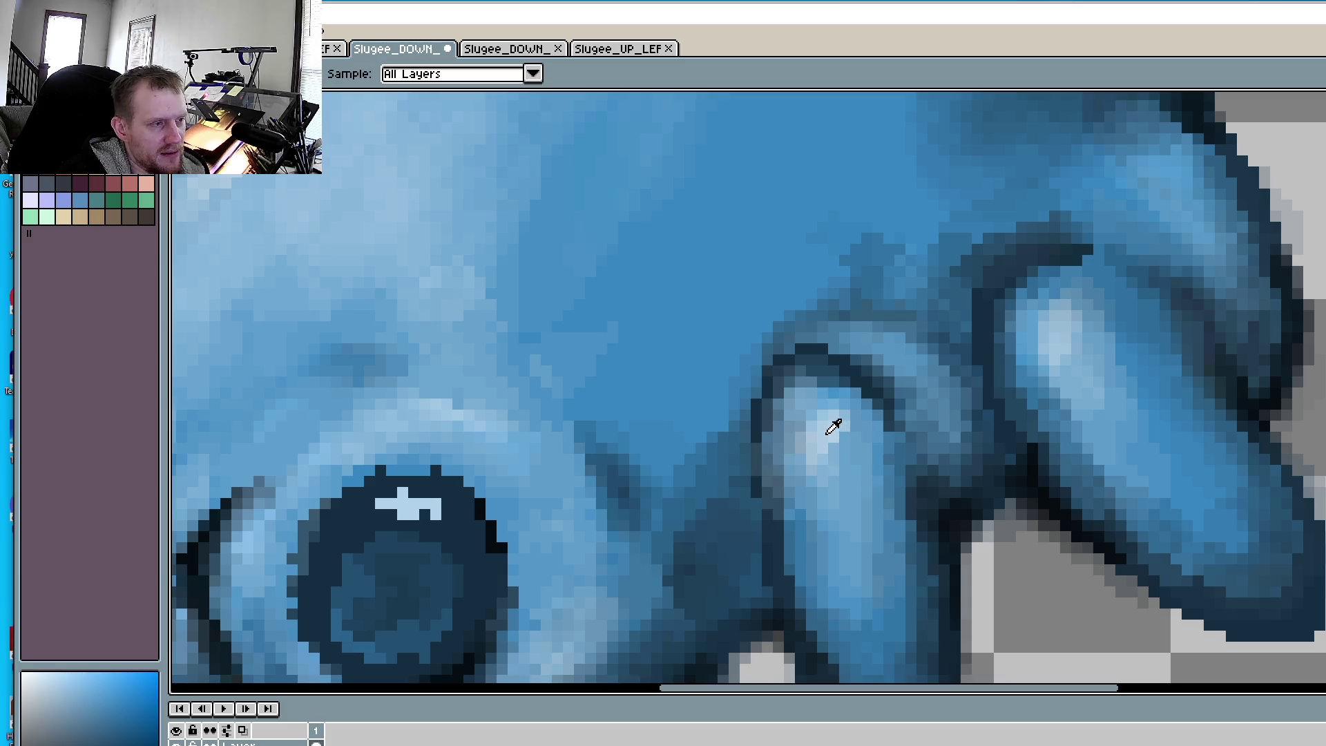
left_click(833, 415)
key("b")
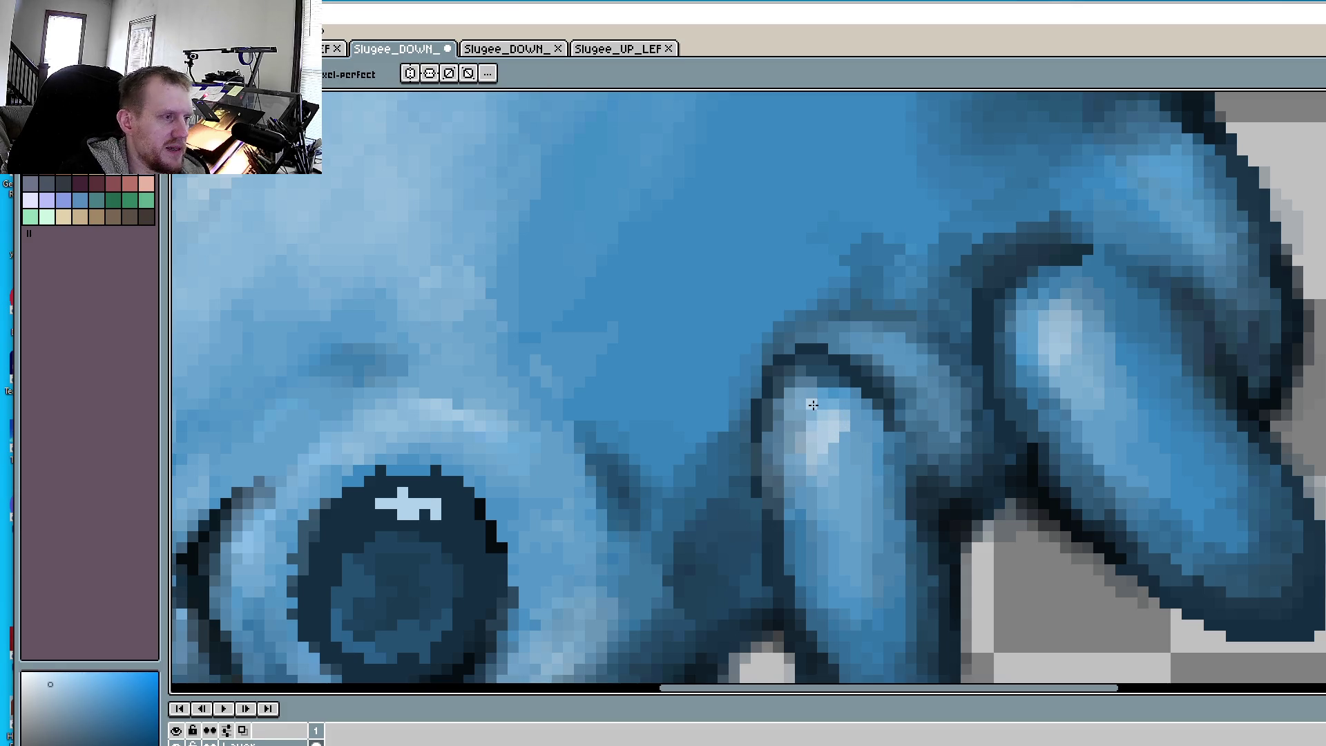
left_click(788, 438)
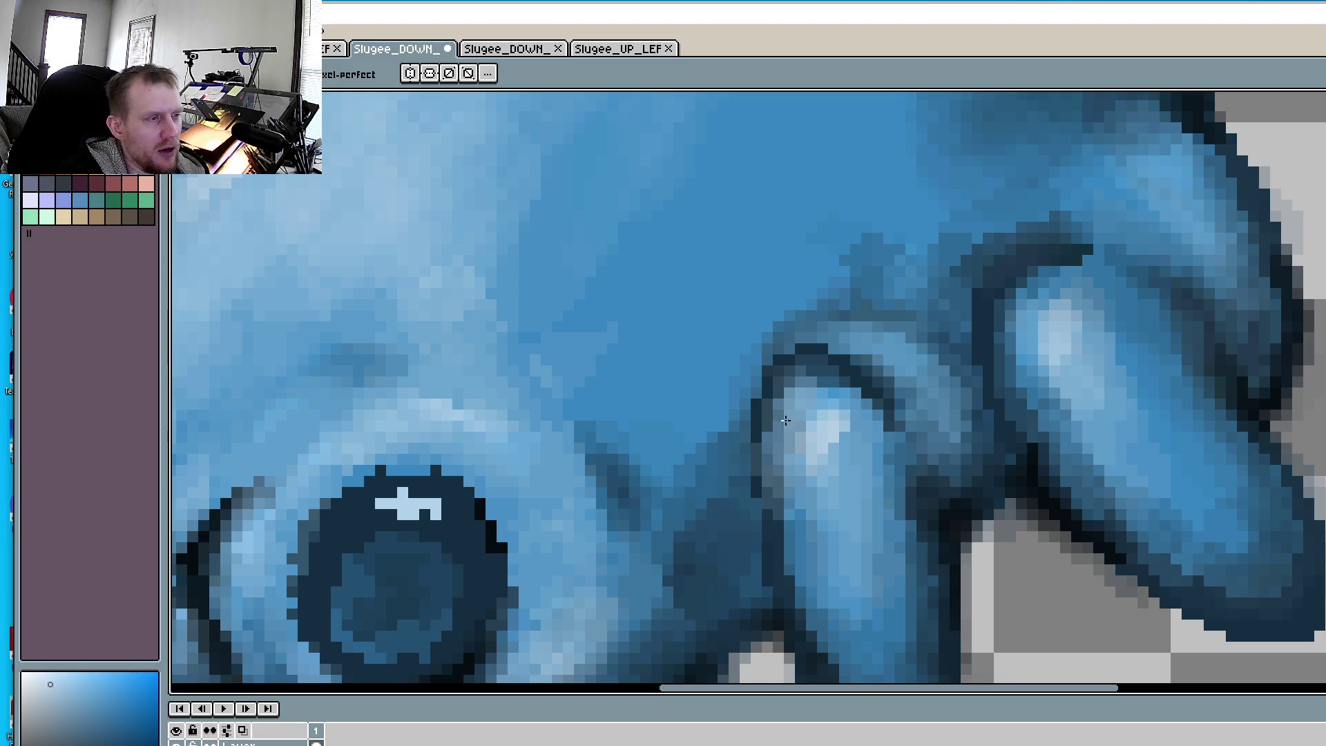
key("b")
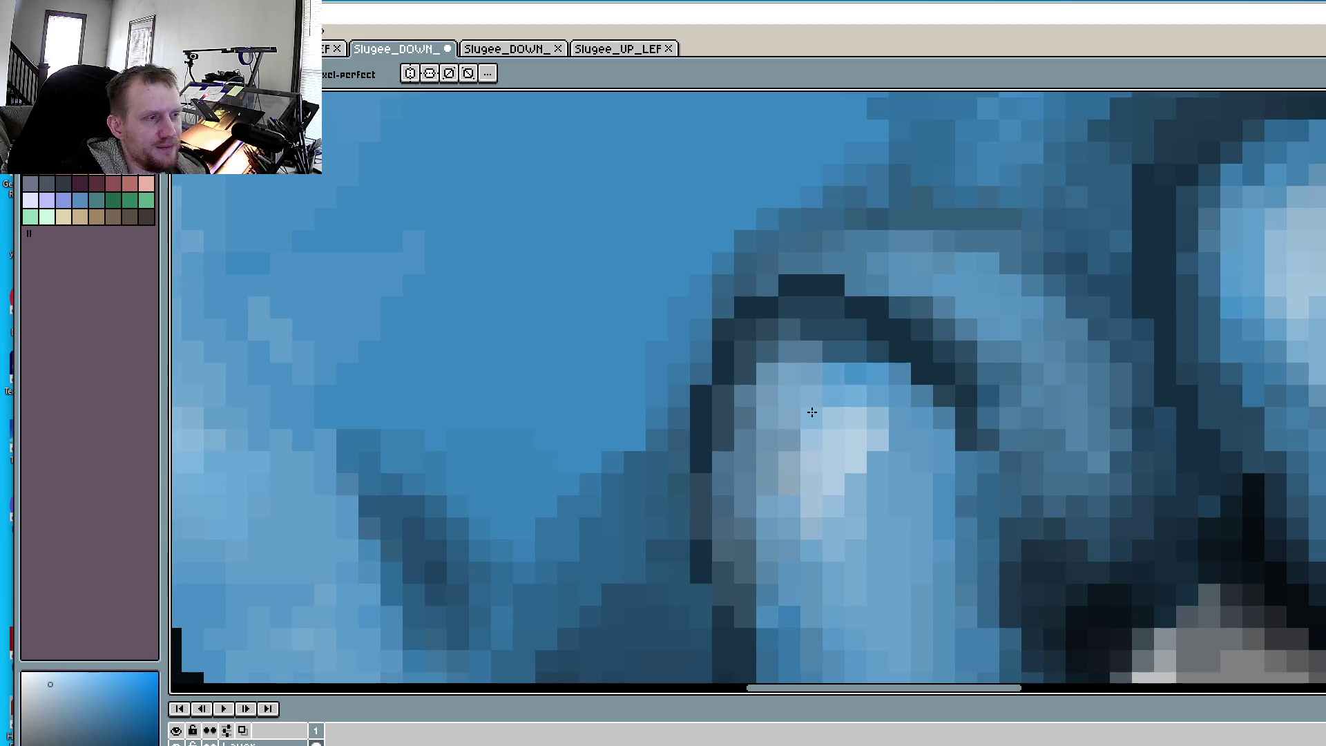
mouse_move(812, 412)
left_mouse_down()
mouse_move(817, 432)
mouse_move(794, 385)
mouse_move(874, 413)
mouse_move(748, 444)
mouse_move(763, 480)
mouse_move(785, 350)
mouse_move(907, 429)
left_mouse_up()
mouse_move(753, 442)
left_mouse_down()
mouse_move(760, 551)
mouse_move(870, 549)
left_mouse_up()
scroll(926, 514, "down", 2)
scroll(990, 448, "up", 2)
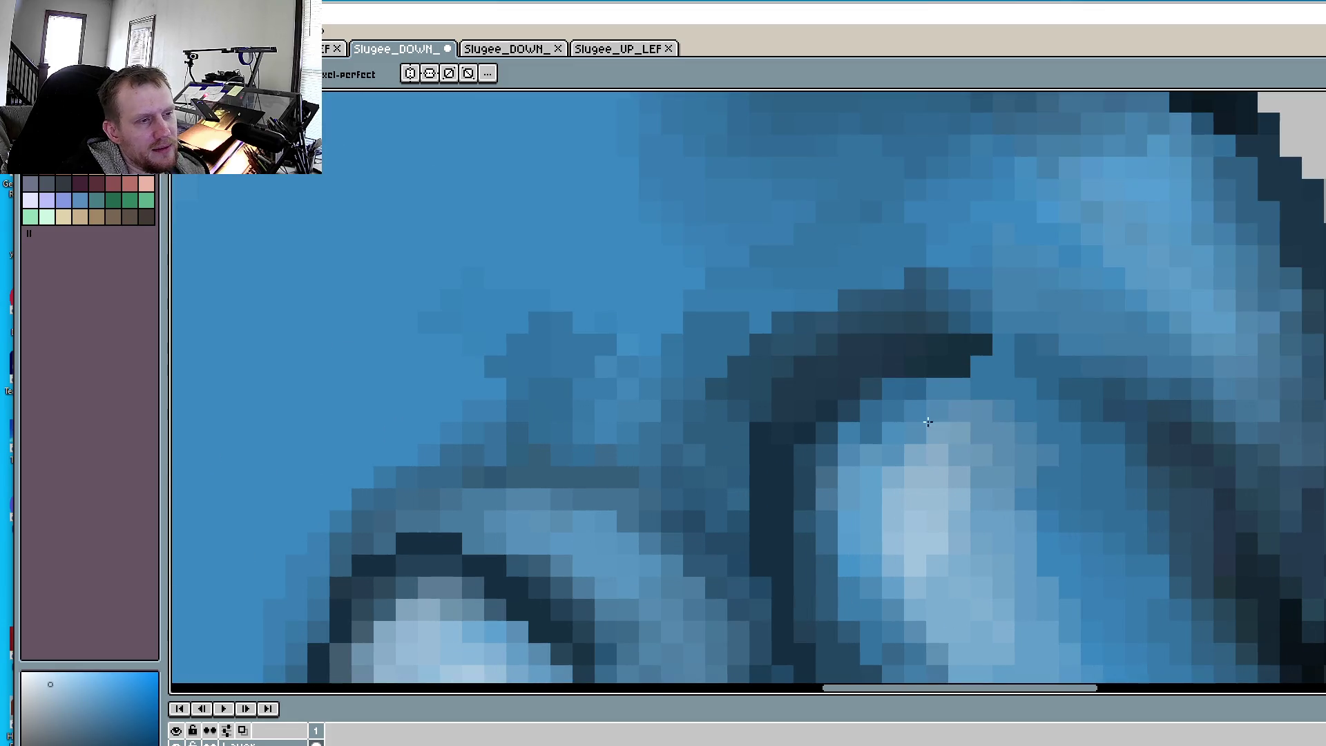
scroll(990, 449, "down", 2)
scroll(885, 332, "up", 1)
scroll(942, 395, "up", 1)
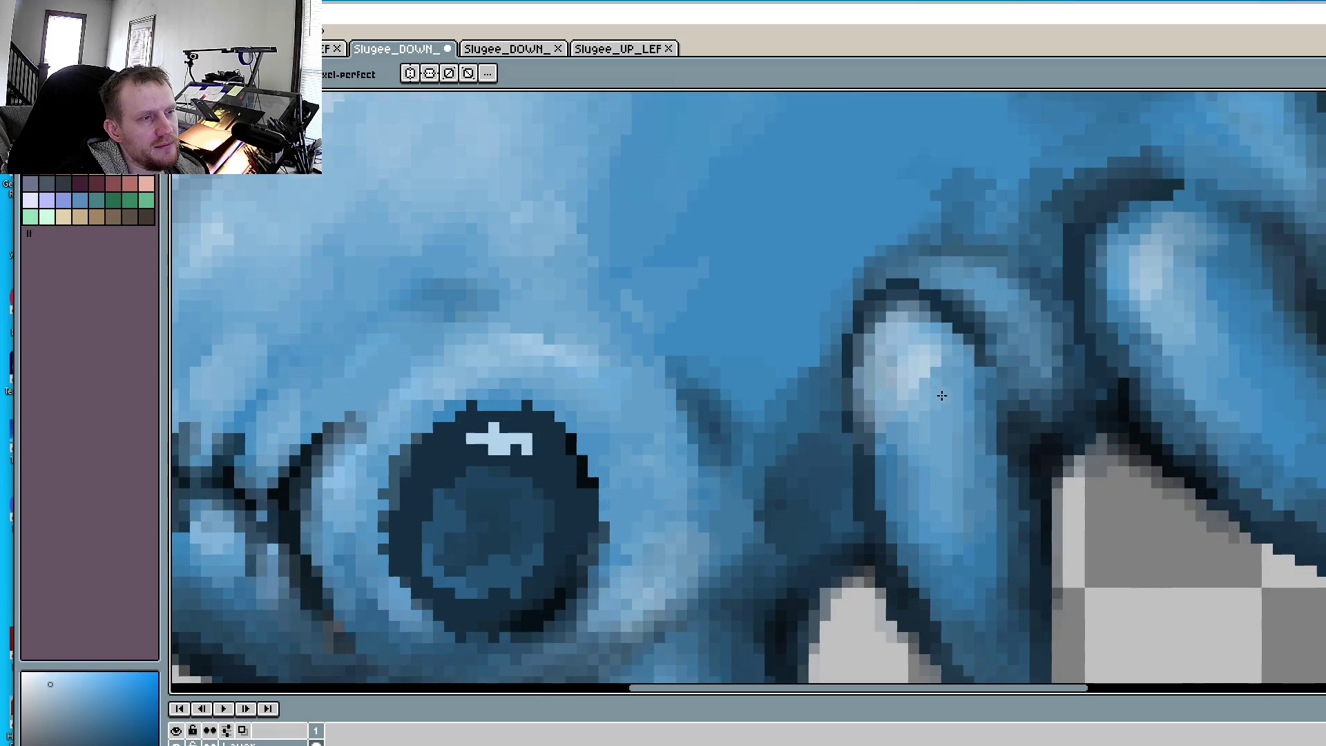
left_click_drag(926, 317, 940, 367)
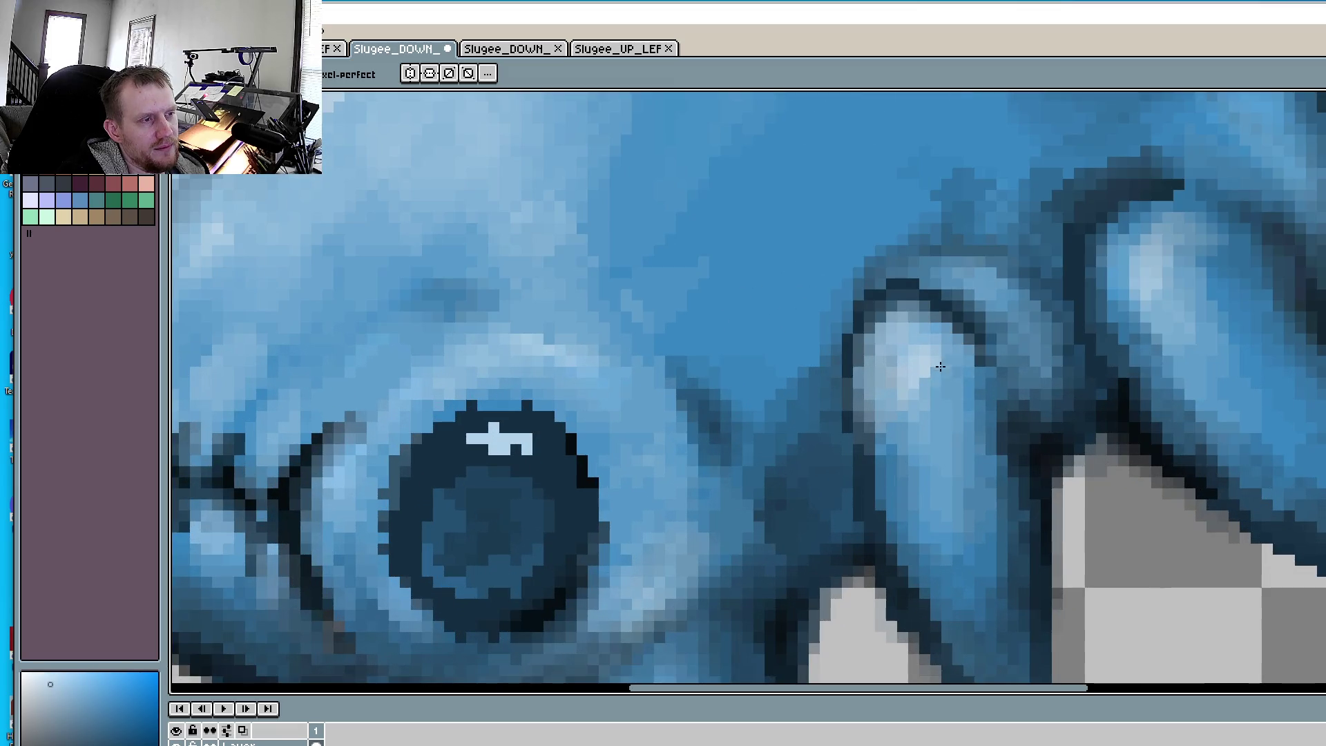
left_click_drag(907, 423, 916, 526)
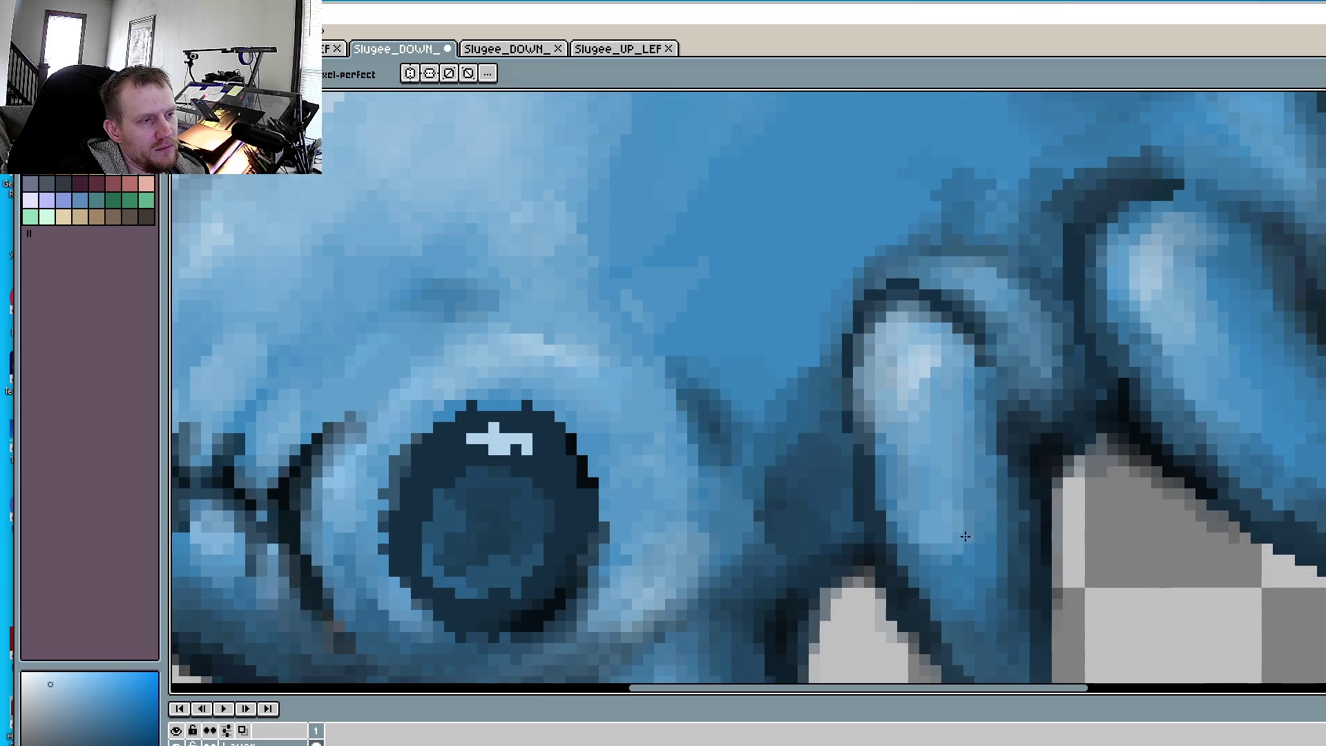
scroll(1194, 374, "down", 3)
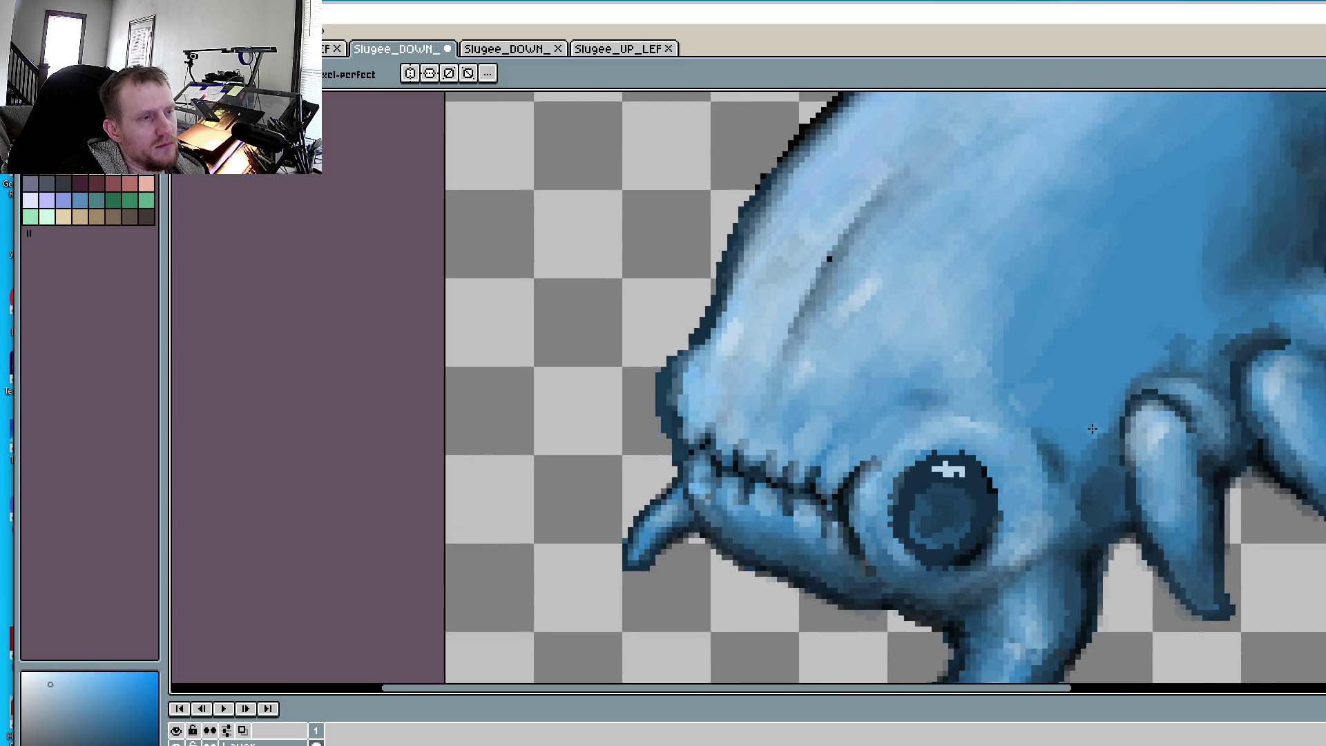
scroll(1092, 429, "up", 2)
scroll(1092, 429, "up", 3)
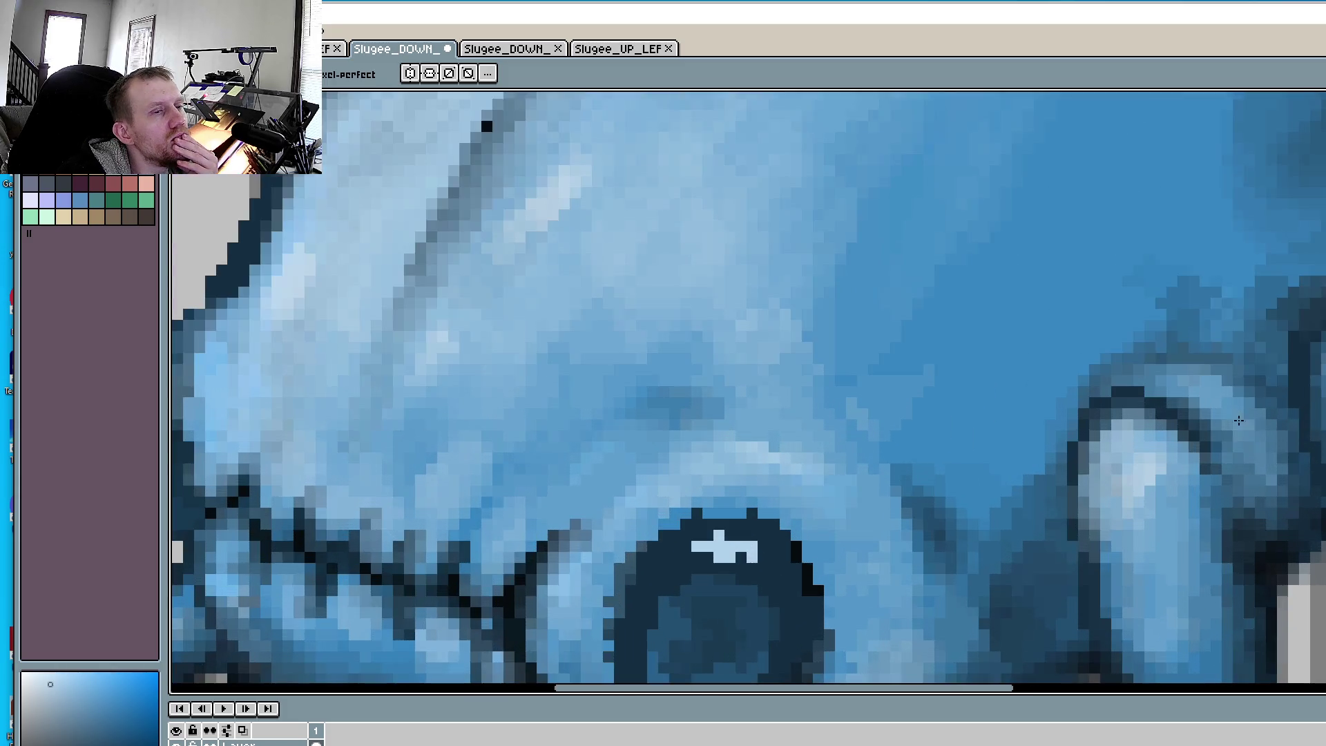
scroll(1064, 373, "up", 2)
scroll(1126, 366, "down", 2)
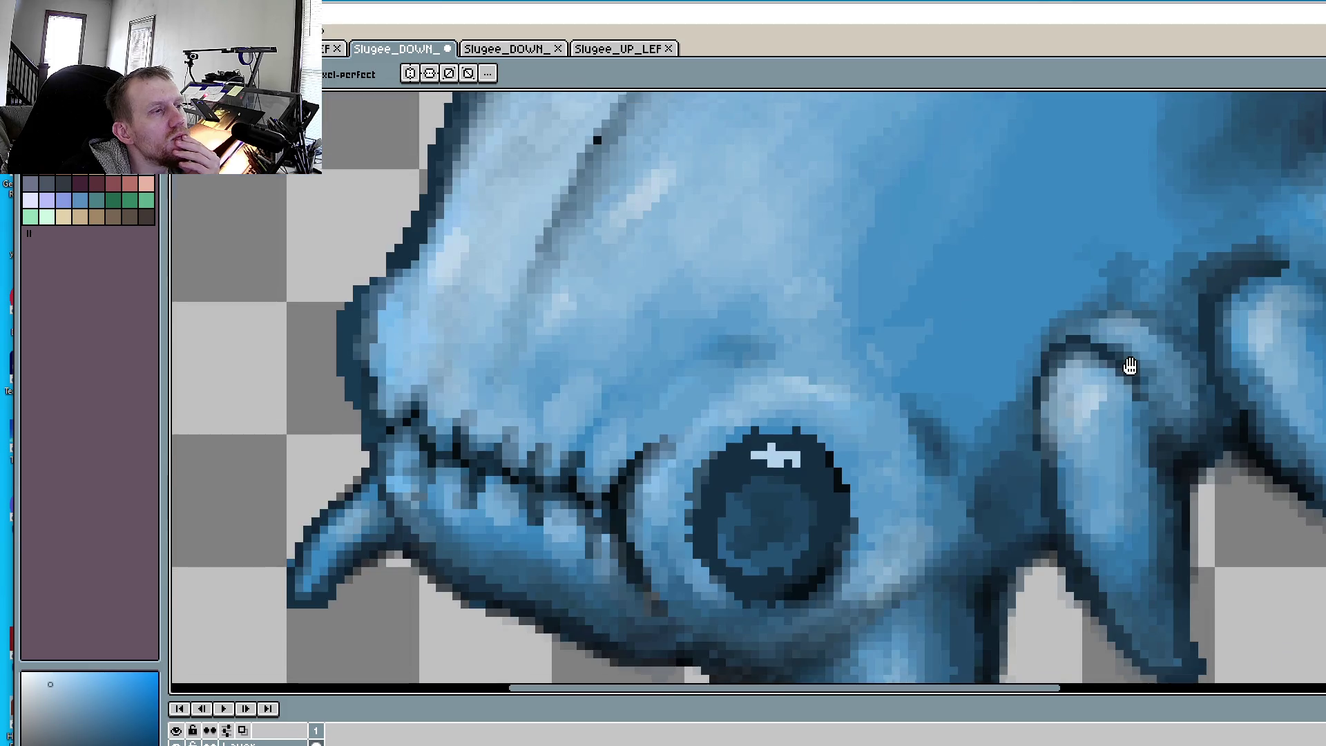
scroll(1112, 366, "down", 1)
scroll(1101, 366, "down", 2)
scroll(1101, 366, "down", 1)
scroll(1078, 363, "up", 1)
scroll(1028, 359, "down", 1)
scroll(1028, 358, "up", 1)
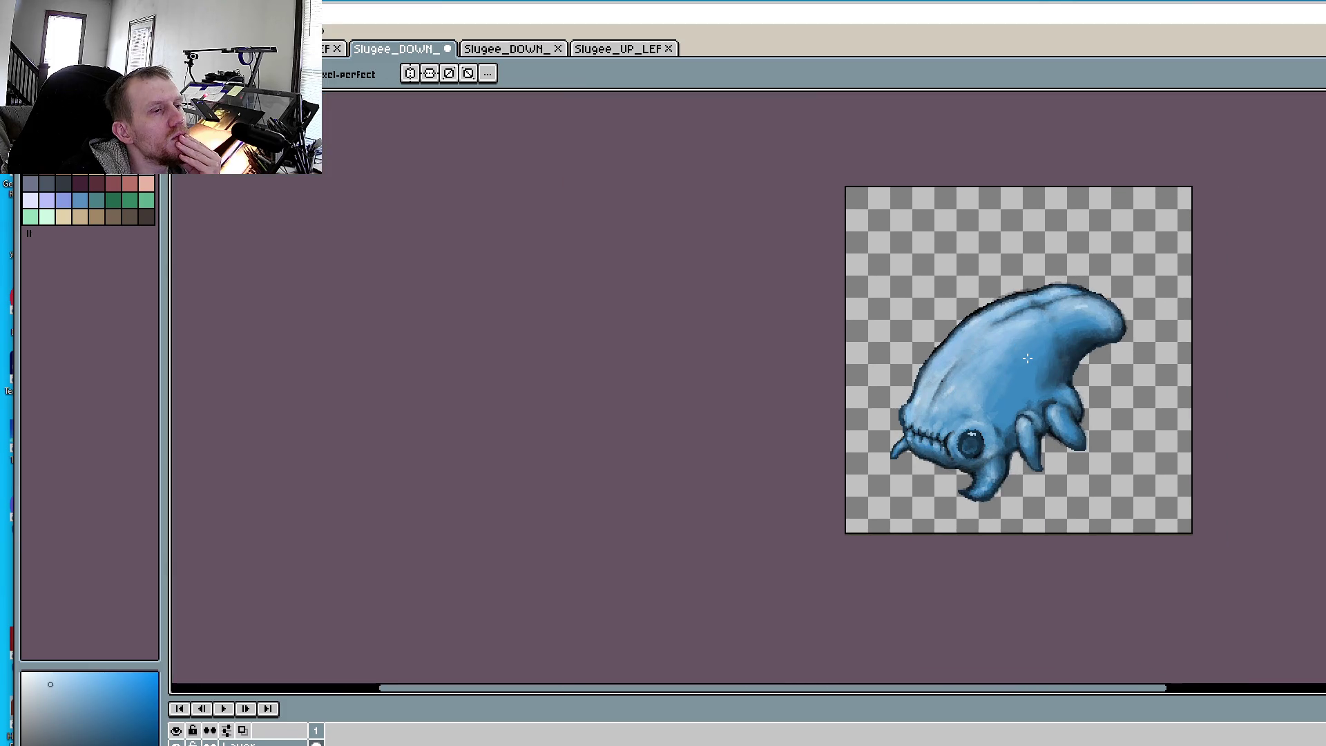
- Zoom and pan to inspect the Slugee's eye, jaw seam and claw outlines
scroll(971, 402, "up", 2)
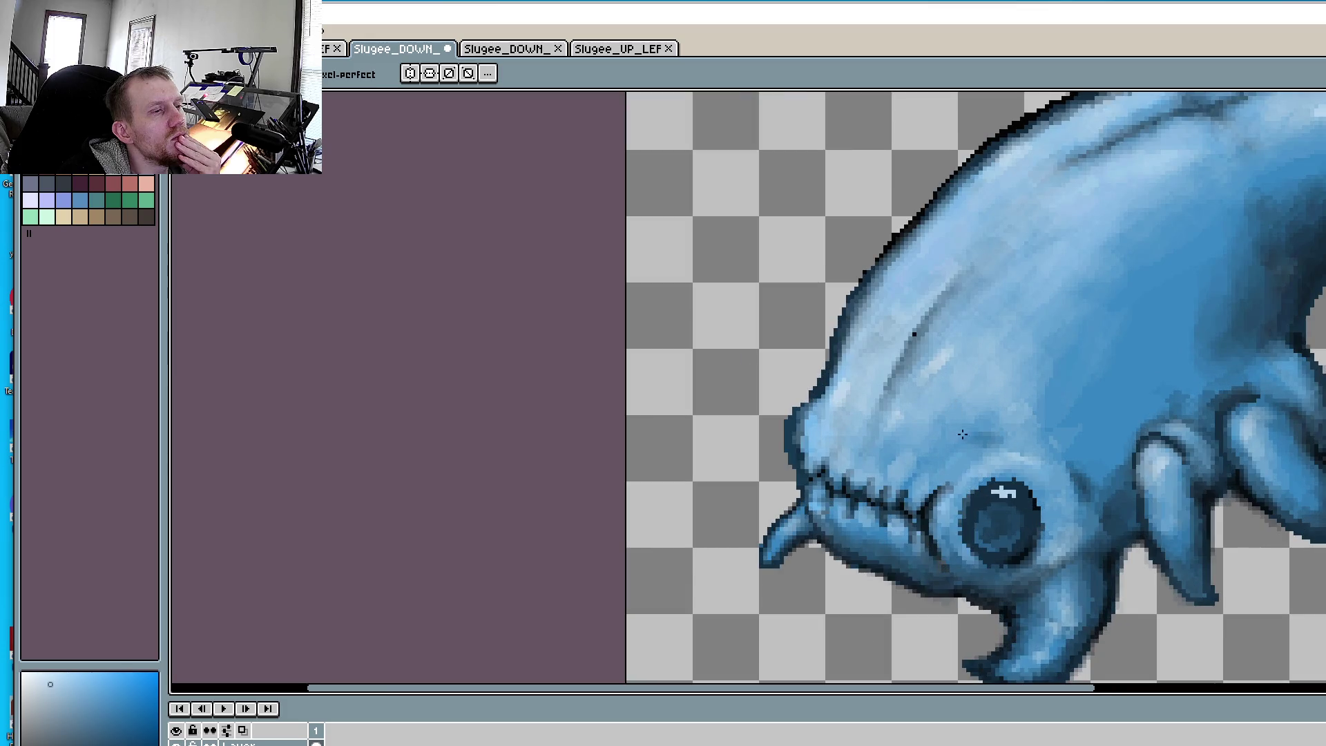
scroll(962, 434, "up", 1)
scroll(974, 479, "up", 1)
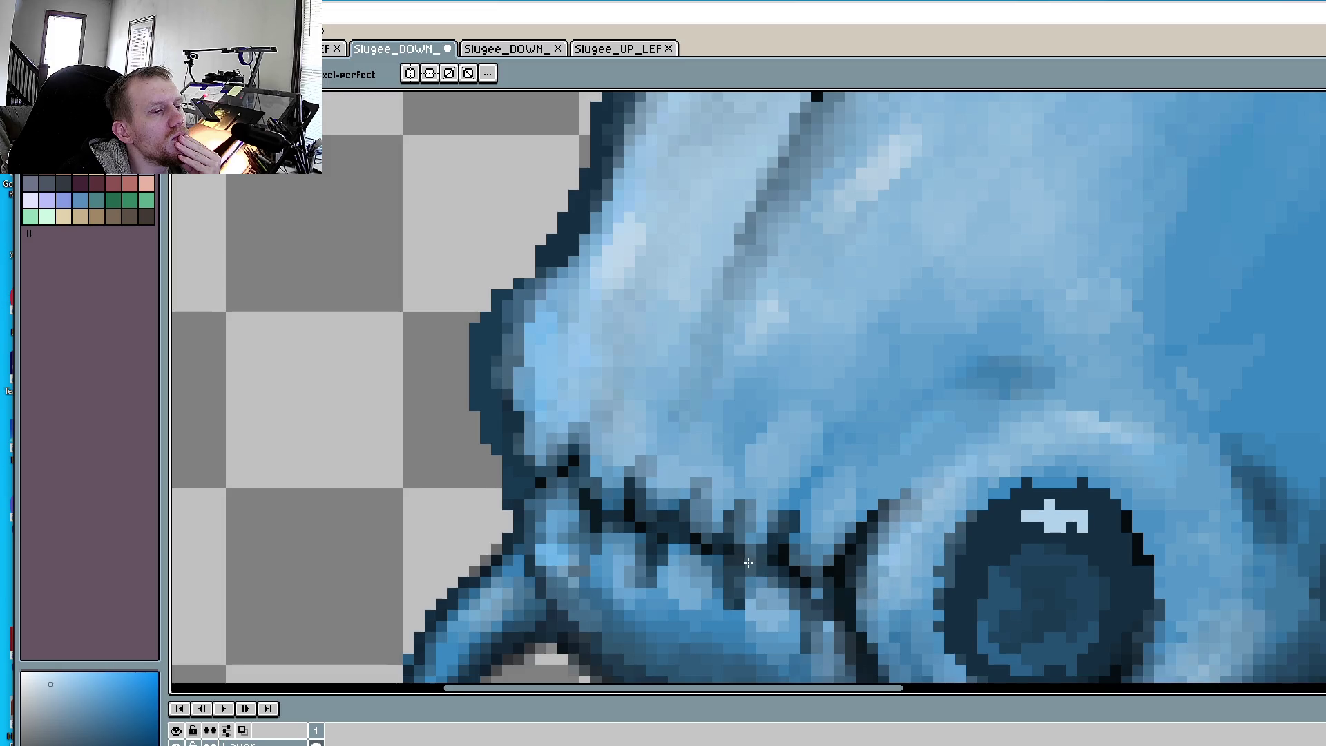
scroll(753, 492, "down", 2)
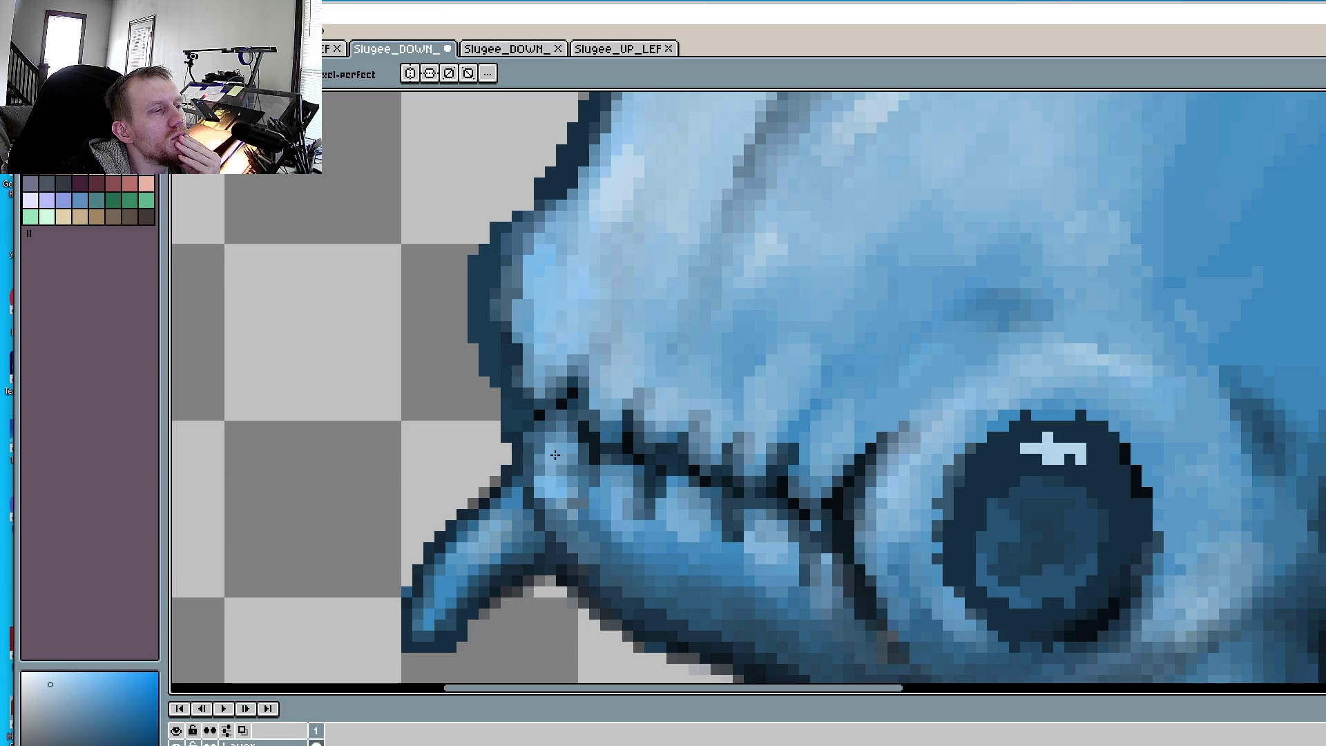
scroll(895, 456, "down", 6)
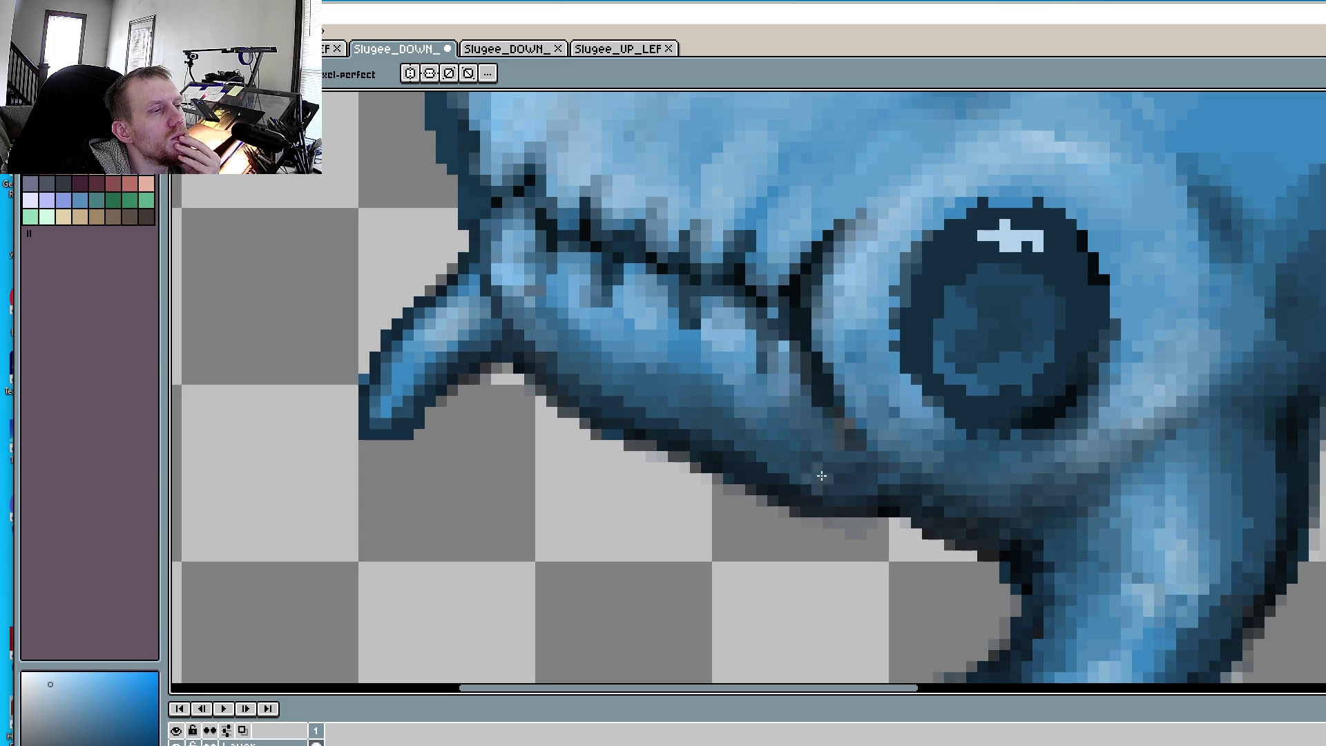
scroll(897, 412, "down", 5)
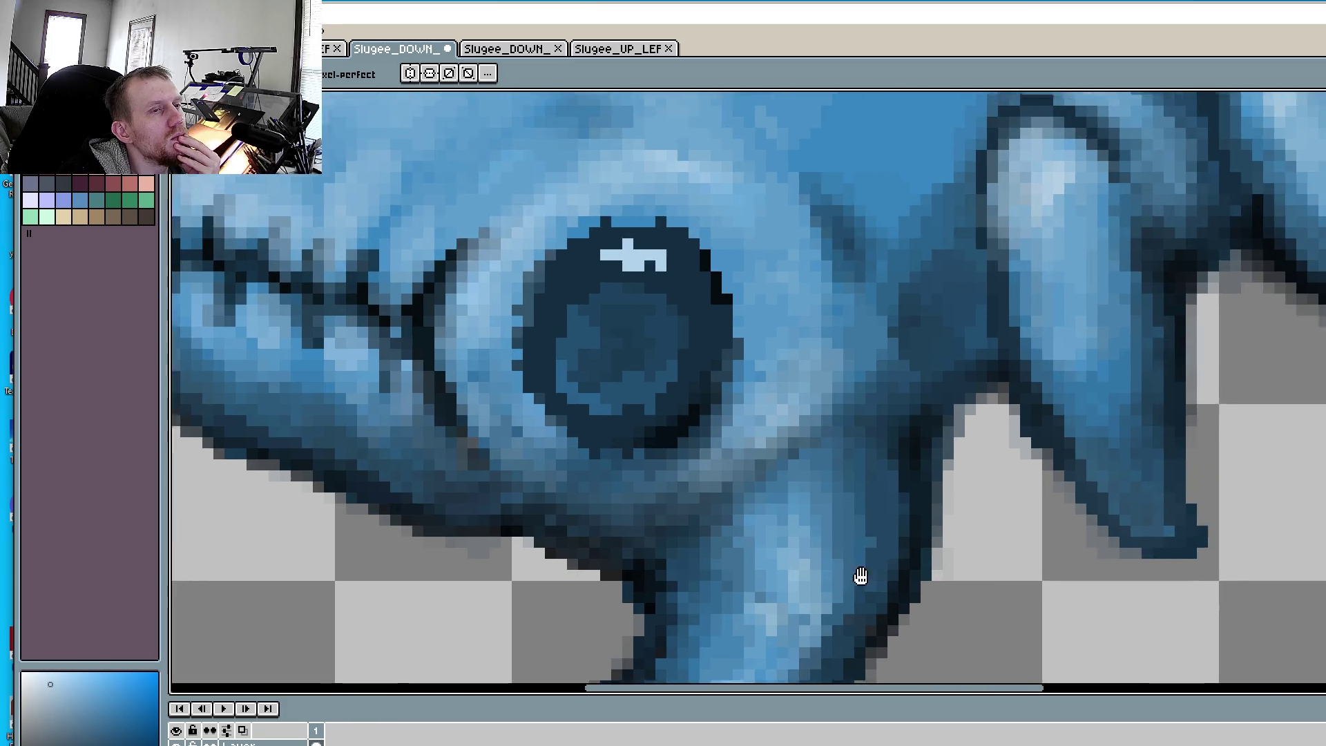
left_click_drag(988, 423, 829, 587)
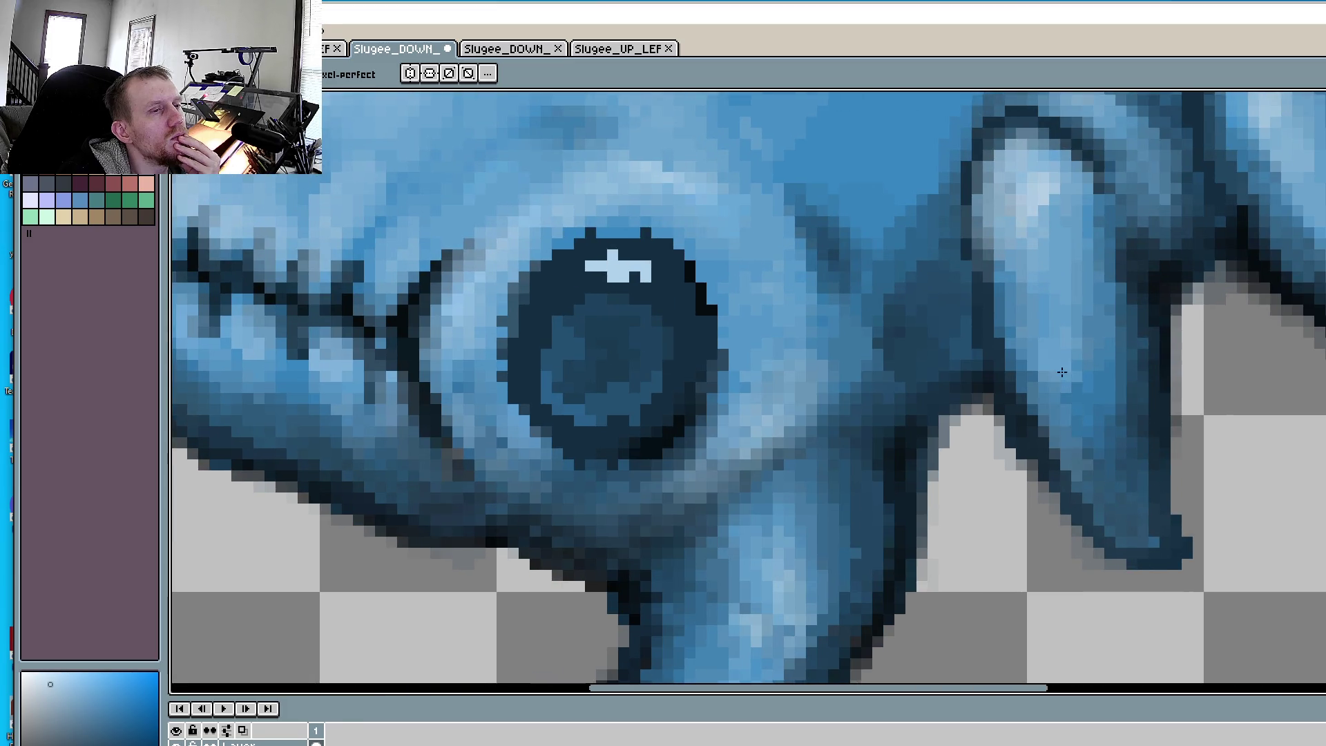
scroll(1021, 467, "right", 4)
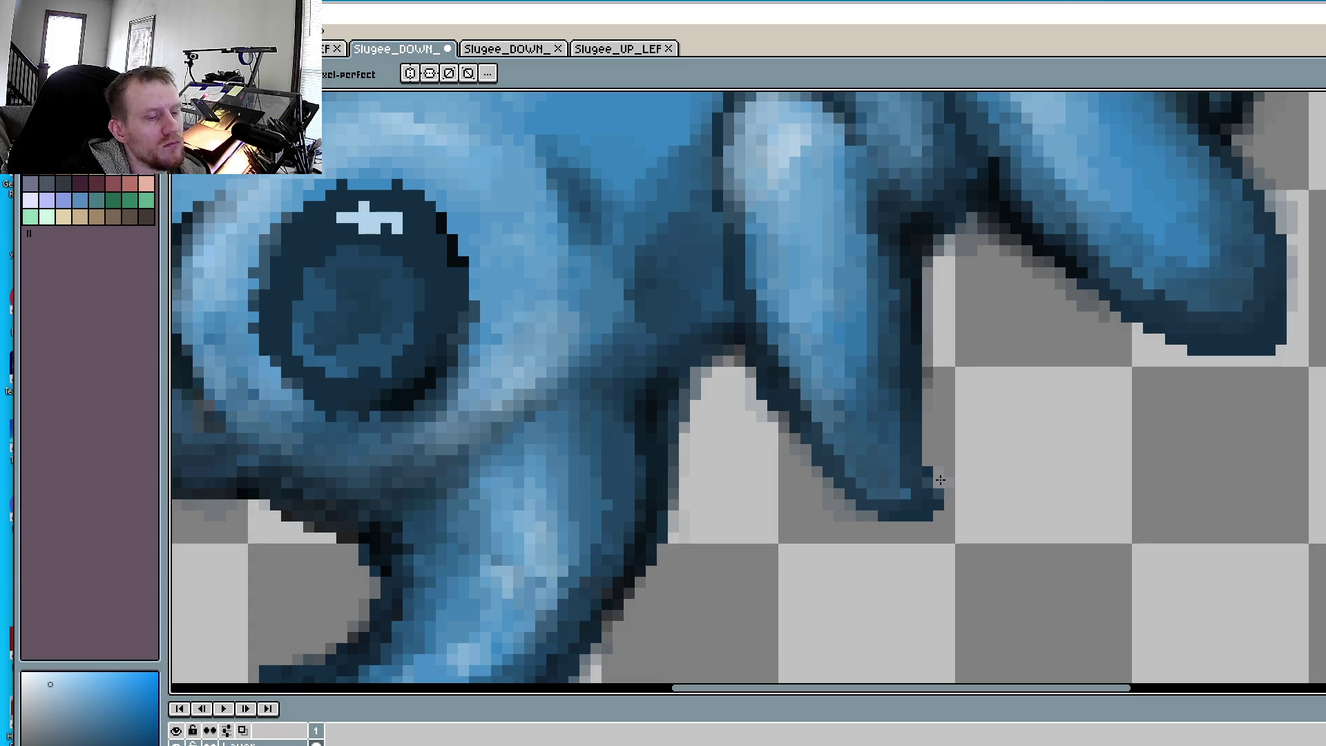
- Dismiss the accidentally opened Canvas Size dialog, keeping 250×250, and return to the Pencil
key("i")
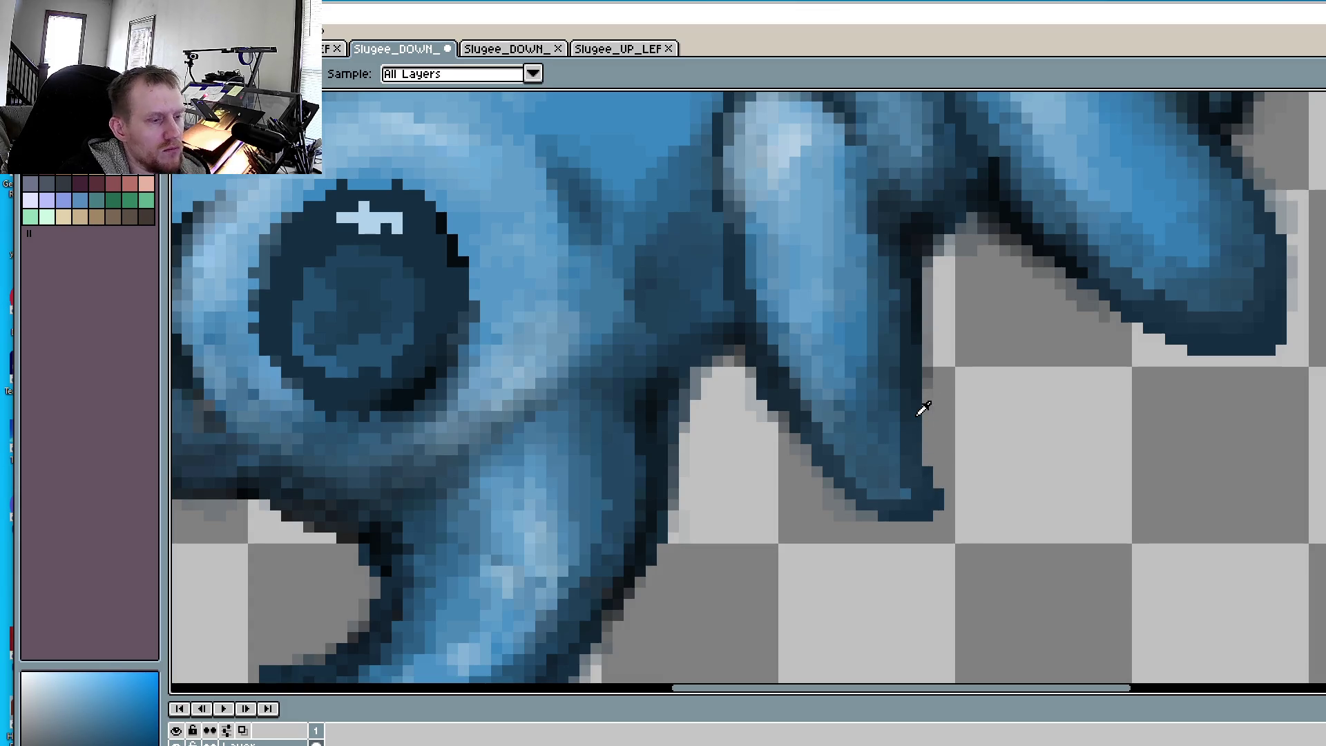
key("ctrl+alt+c")
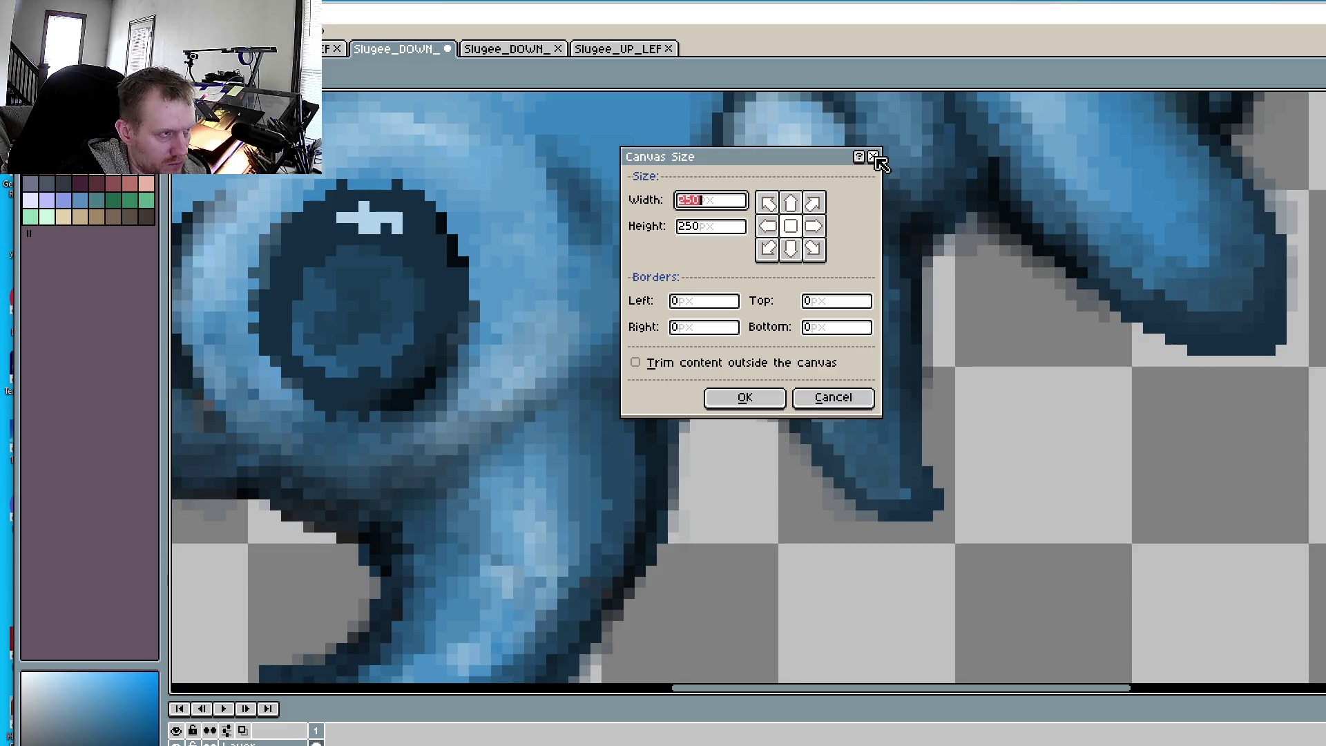
left_click(874, 158)
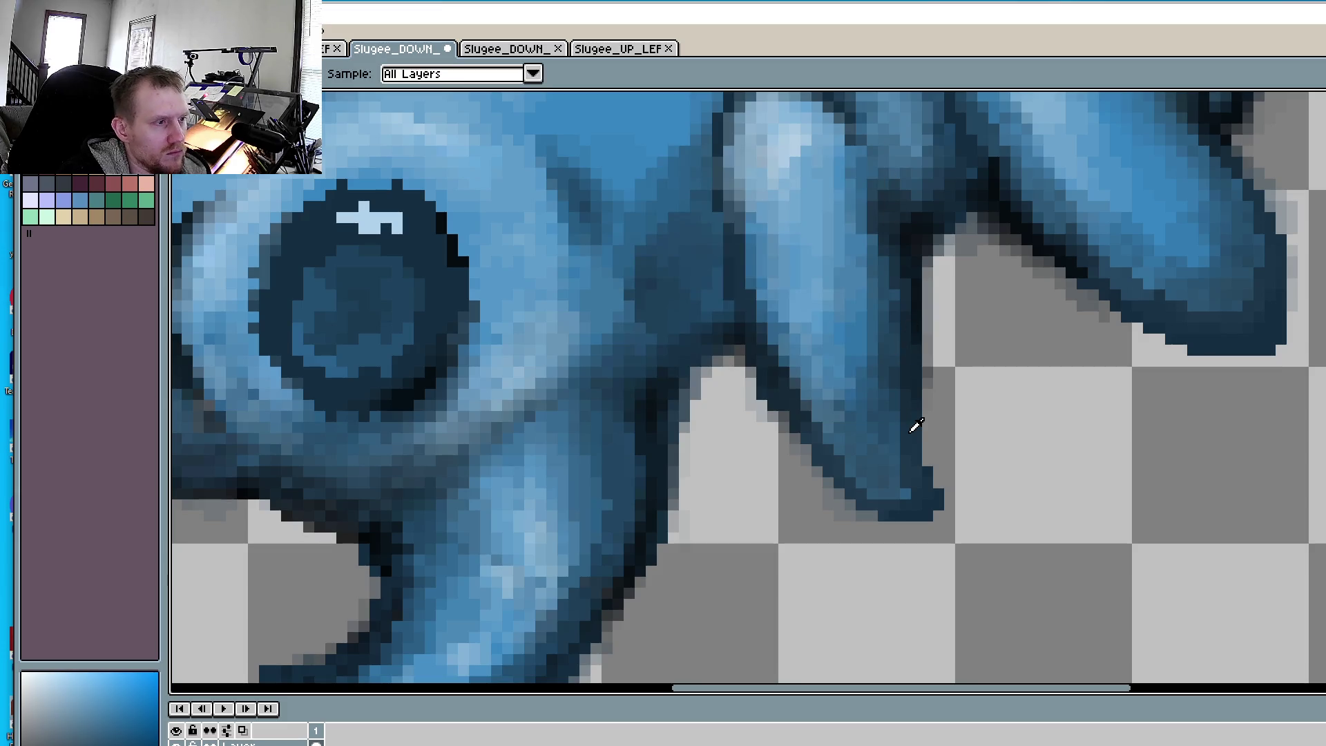
key("b")
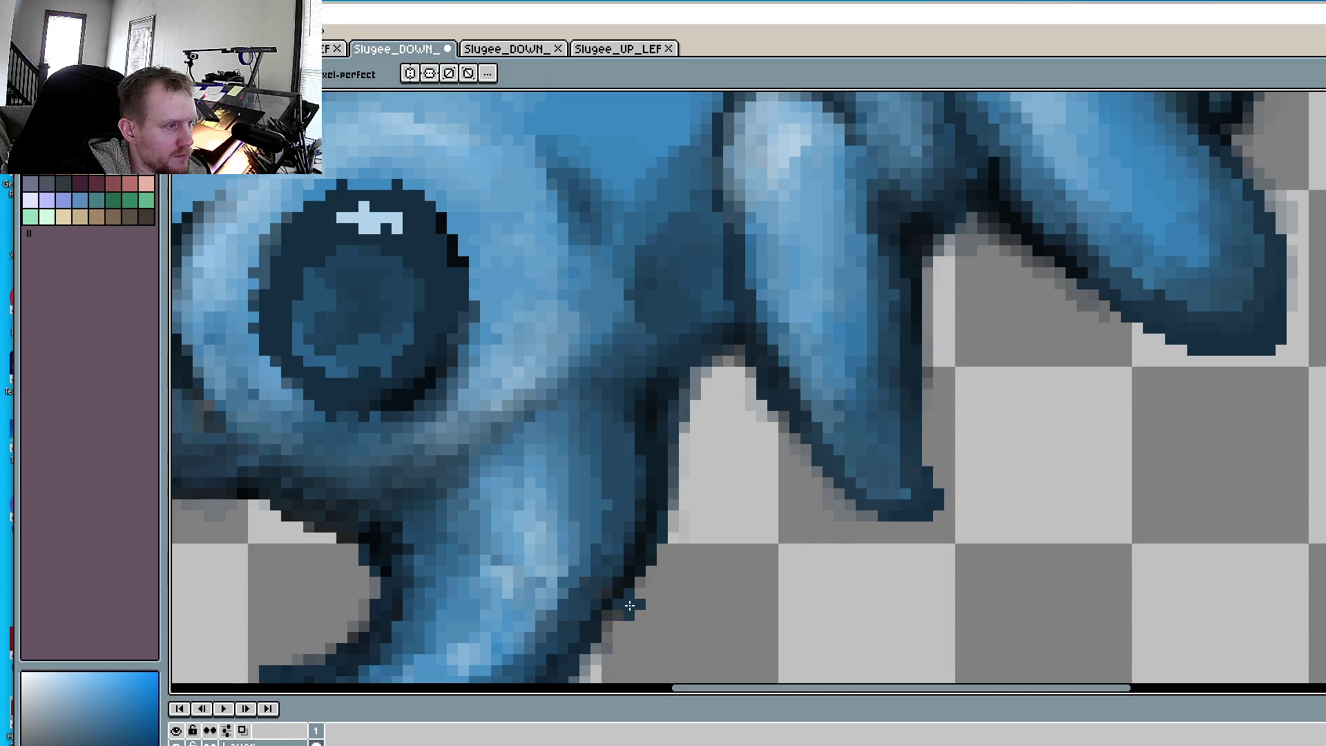
scroll(722, 386, "up", 3)
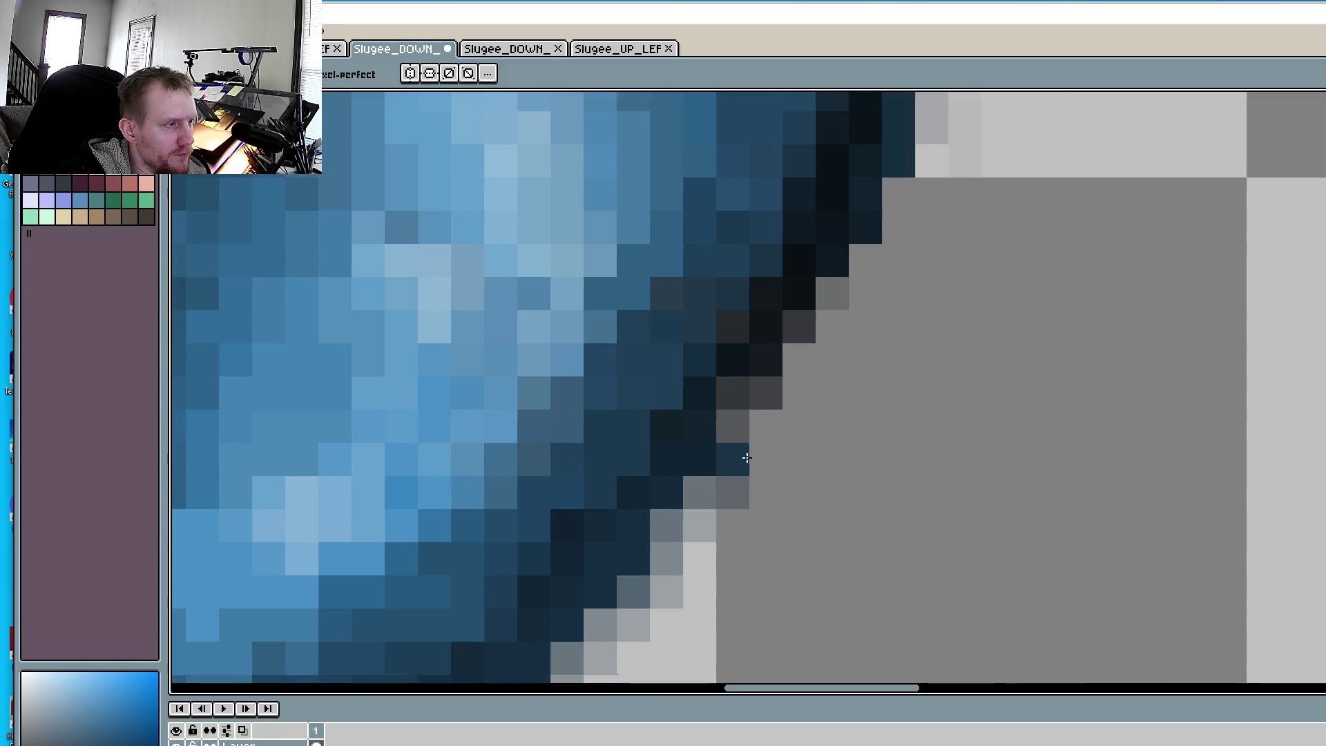
- Recolour the grey and near-black claw-edge pixels dark blue
left_click(748, 371)
left_click_drag(732, 422, 783, 358)
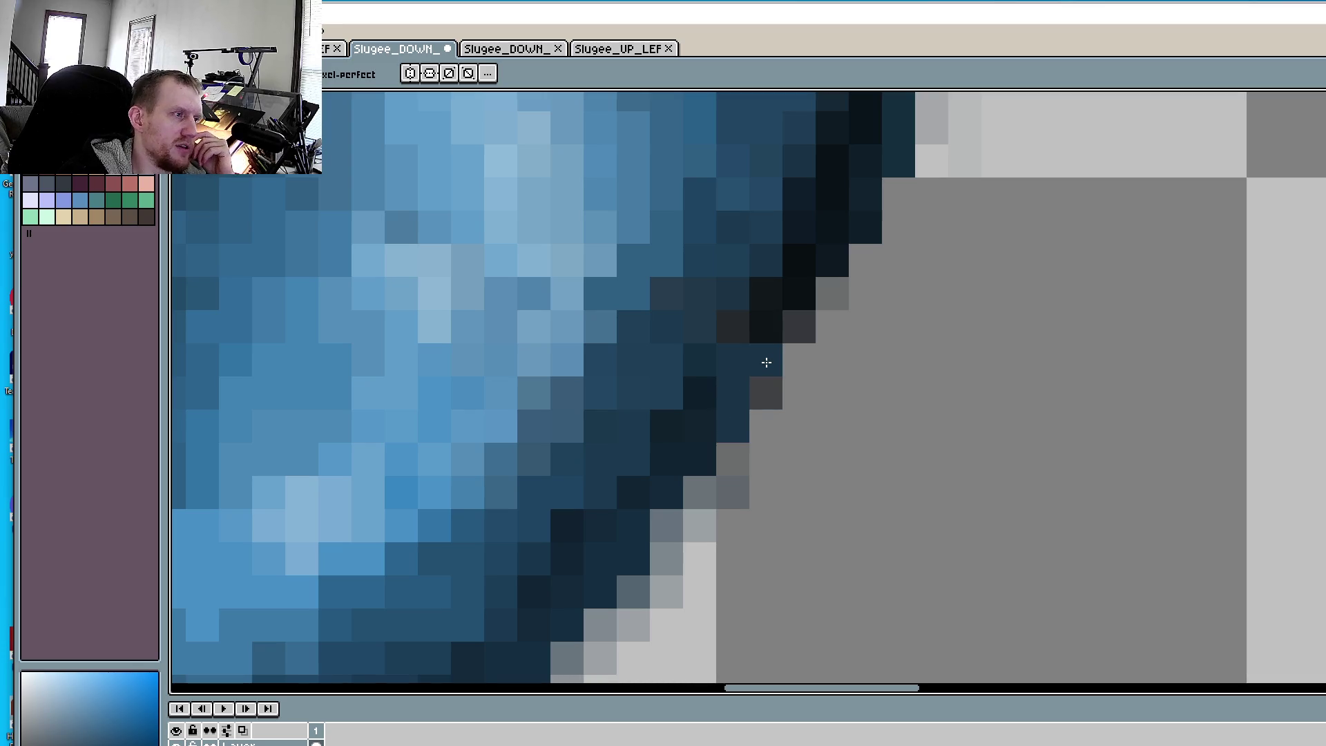
left_click(761, 288)
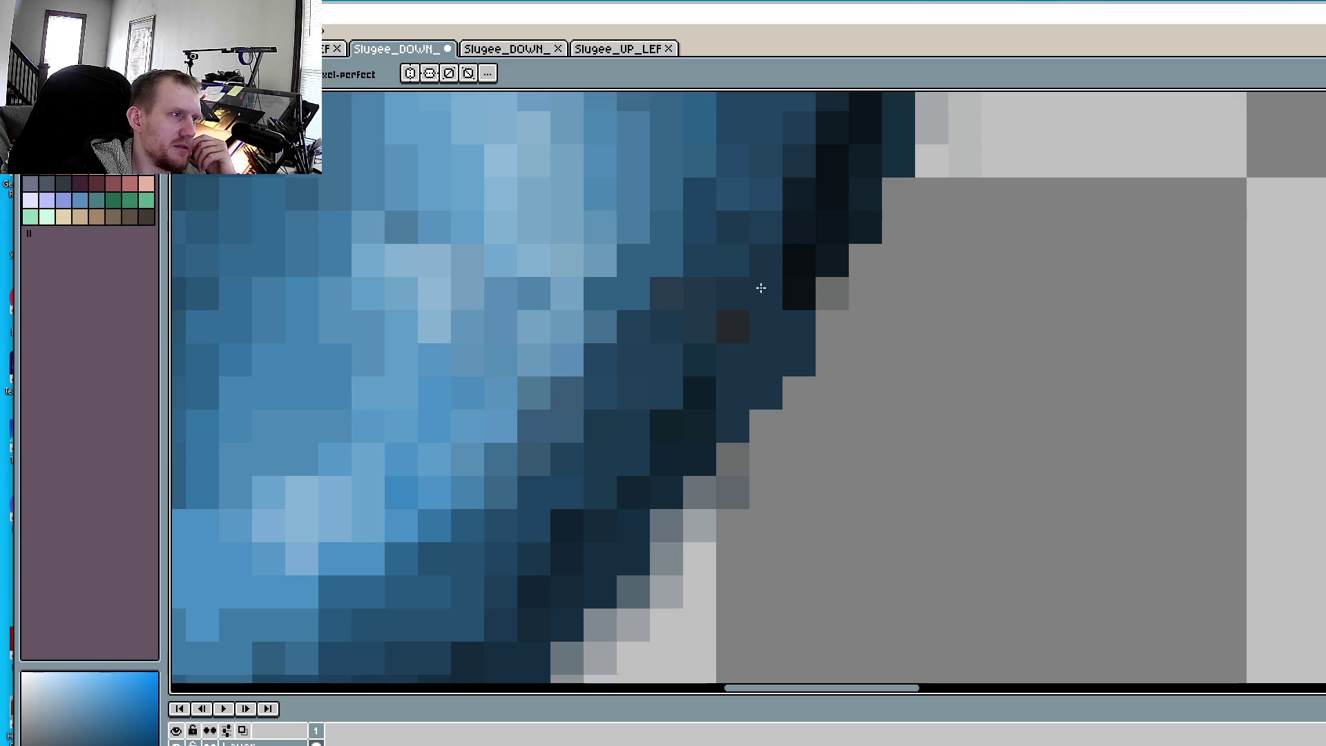
scroll(776, 297, "down", 3)
scroll(880, 542, "up", 2)
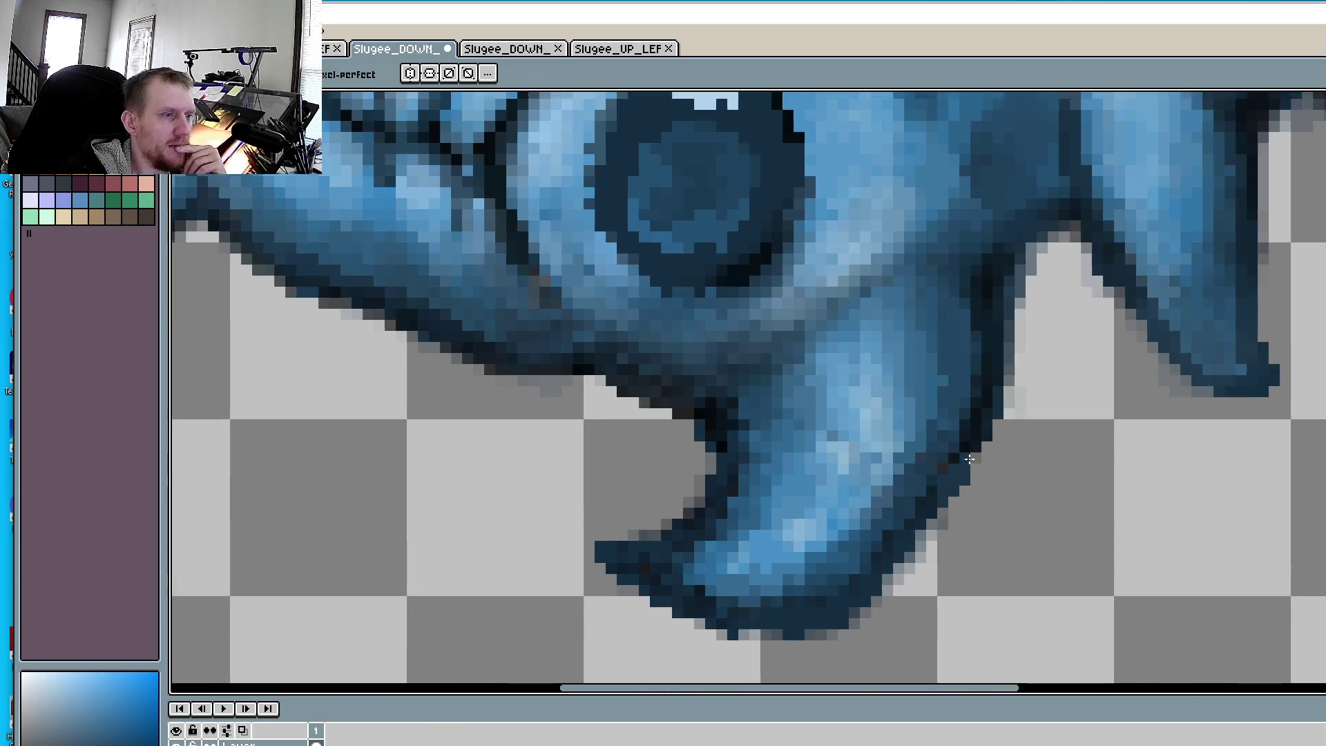
scroll(841, 382, "up", 4)
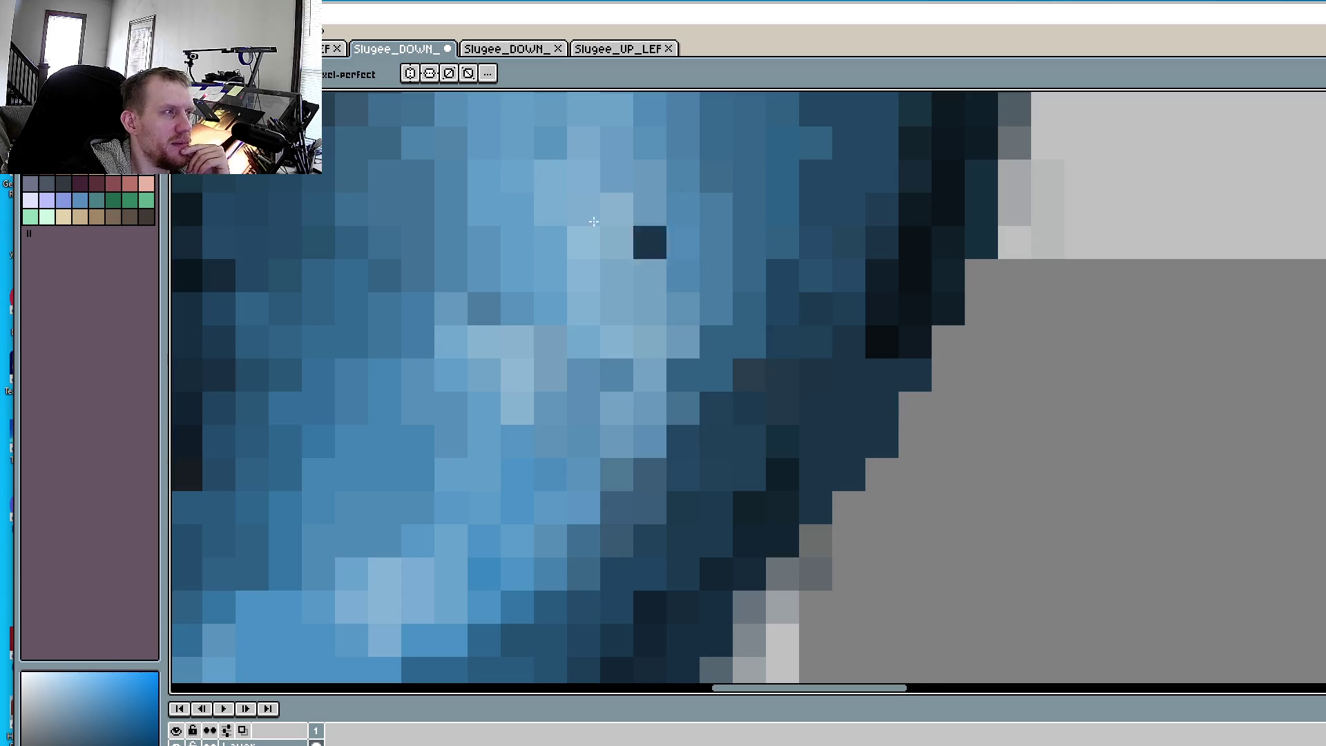
- Save the sprite via File > Save and switch to Godot
left_click(17, 14)
left_click(41, 90)
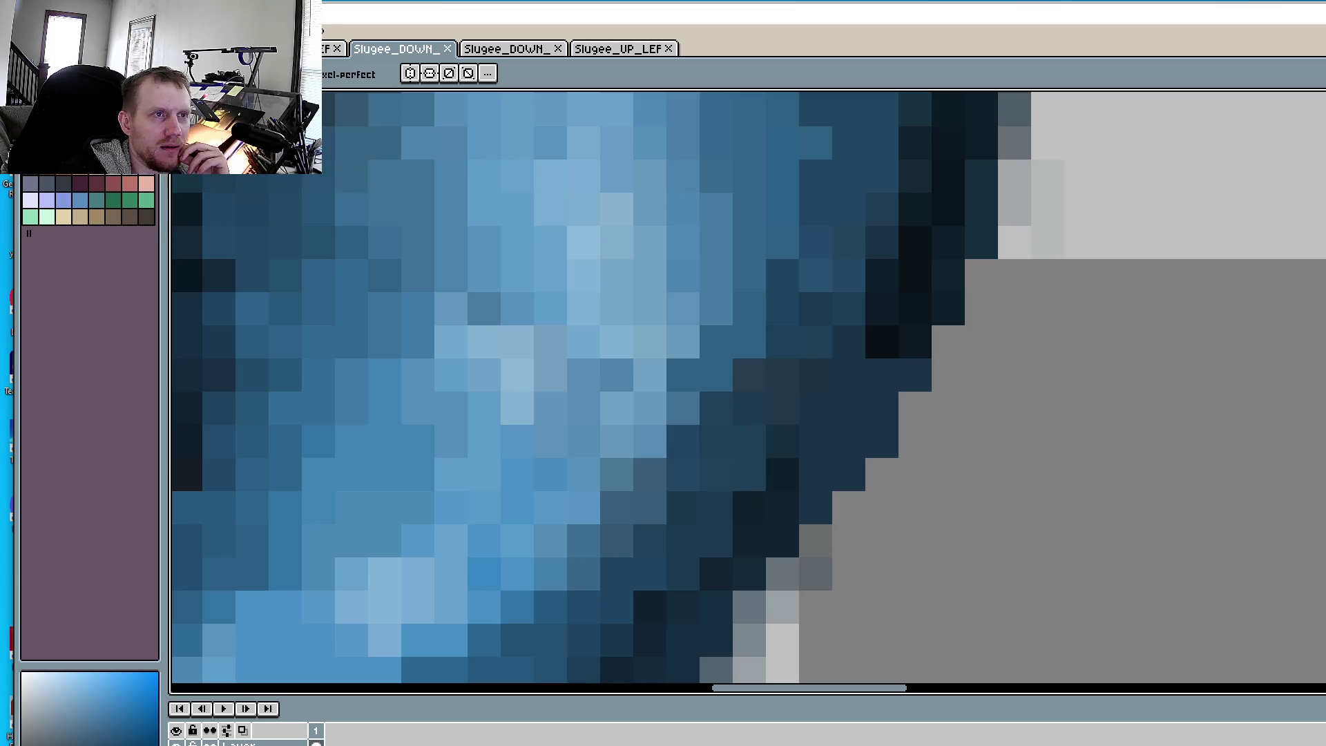
key("alt+Tab")
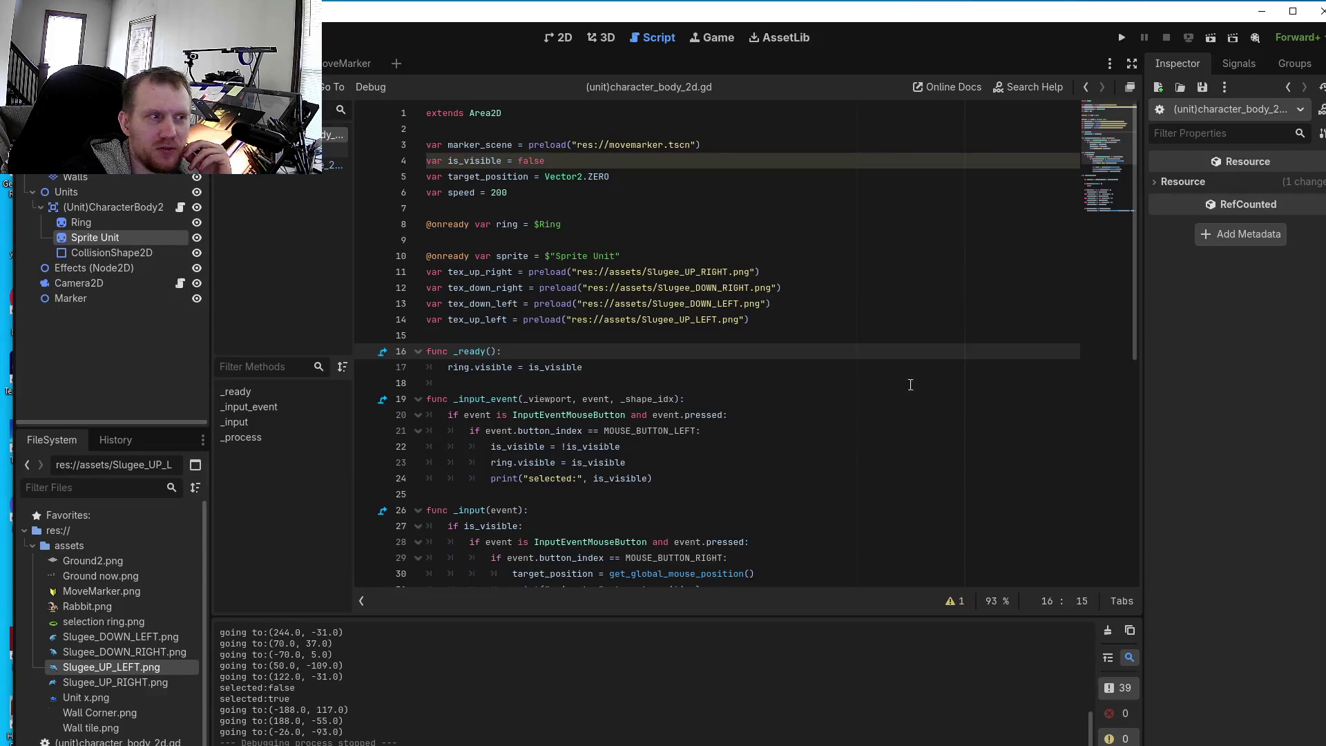
- Run the game, reposition its window, and zoom the game camera in
left_click(1127, 40)
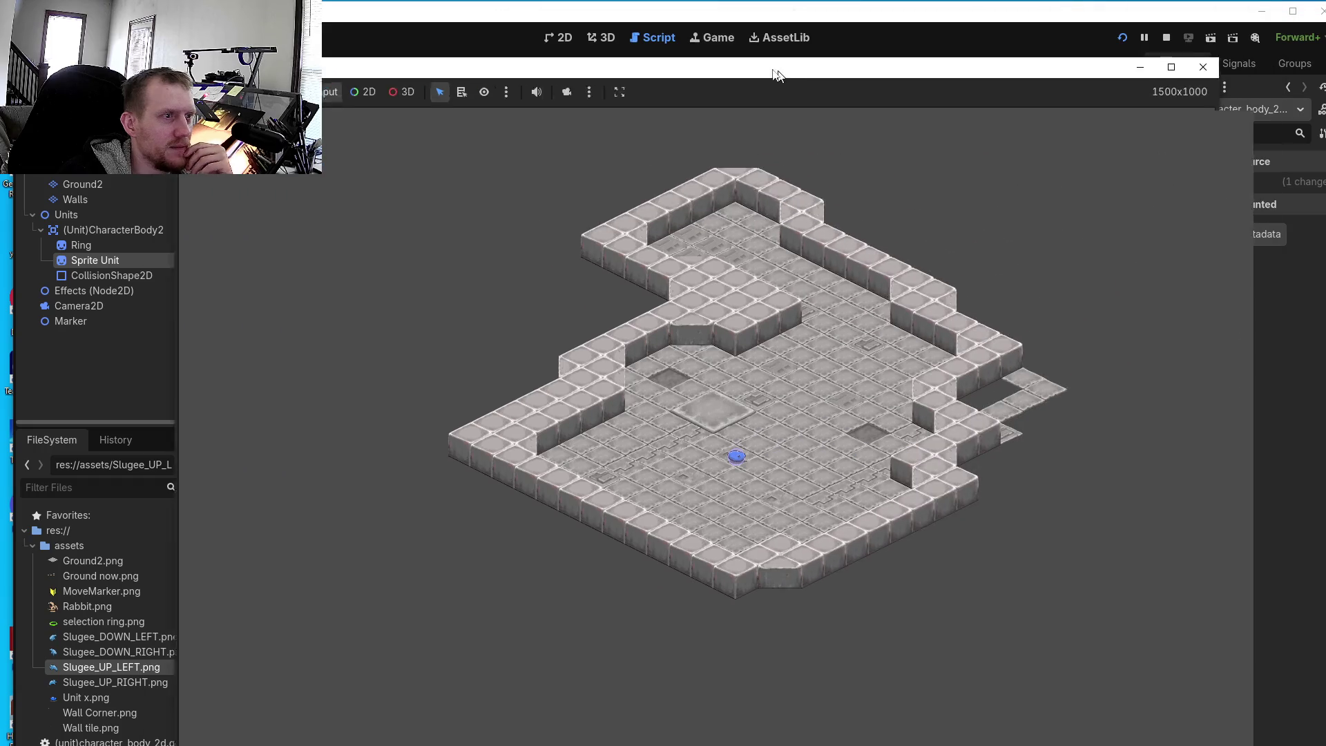
left_click_drag(774, 70, 677, 57)
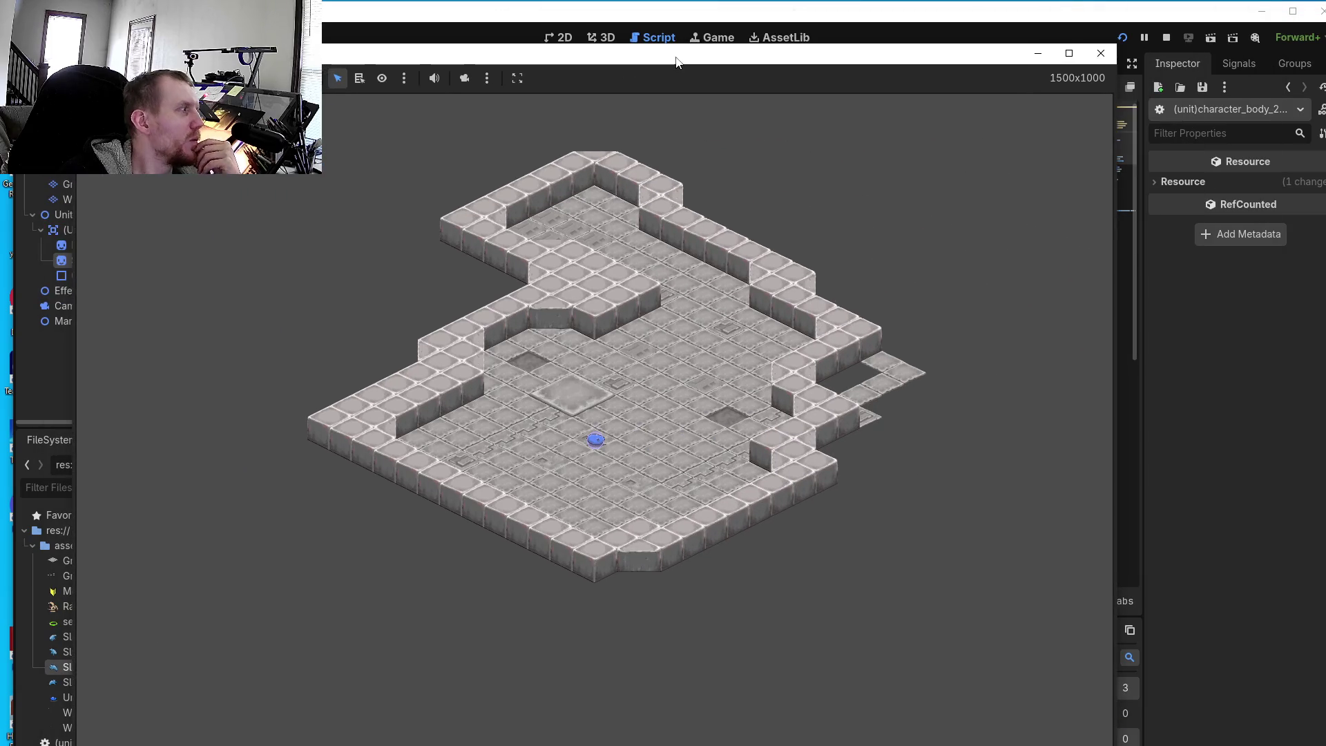
left_click(465, 78)
scroll(666, 417, "up", 5)
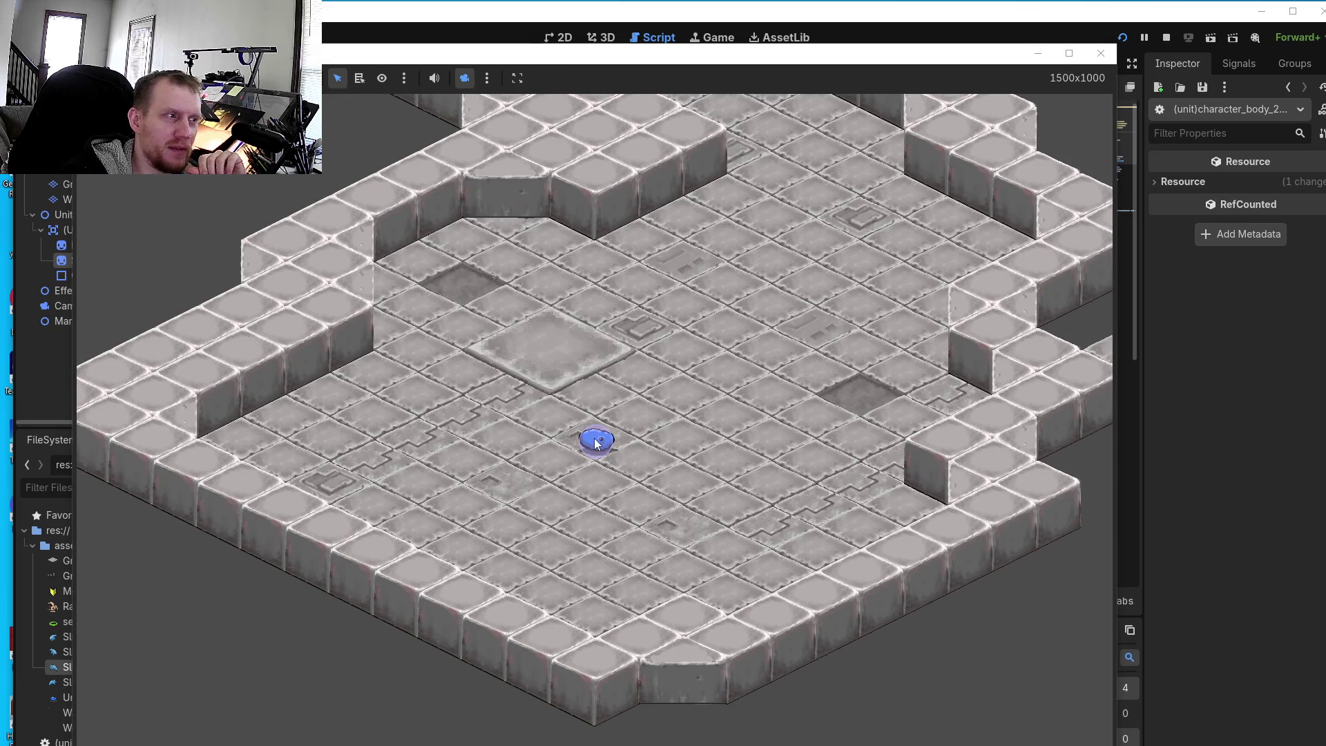
- Send the Slugee to floor tiles in every direction to check its sprites
right_click(672, 425)
right_click(676, 504)
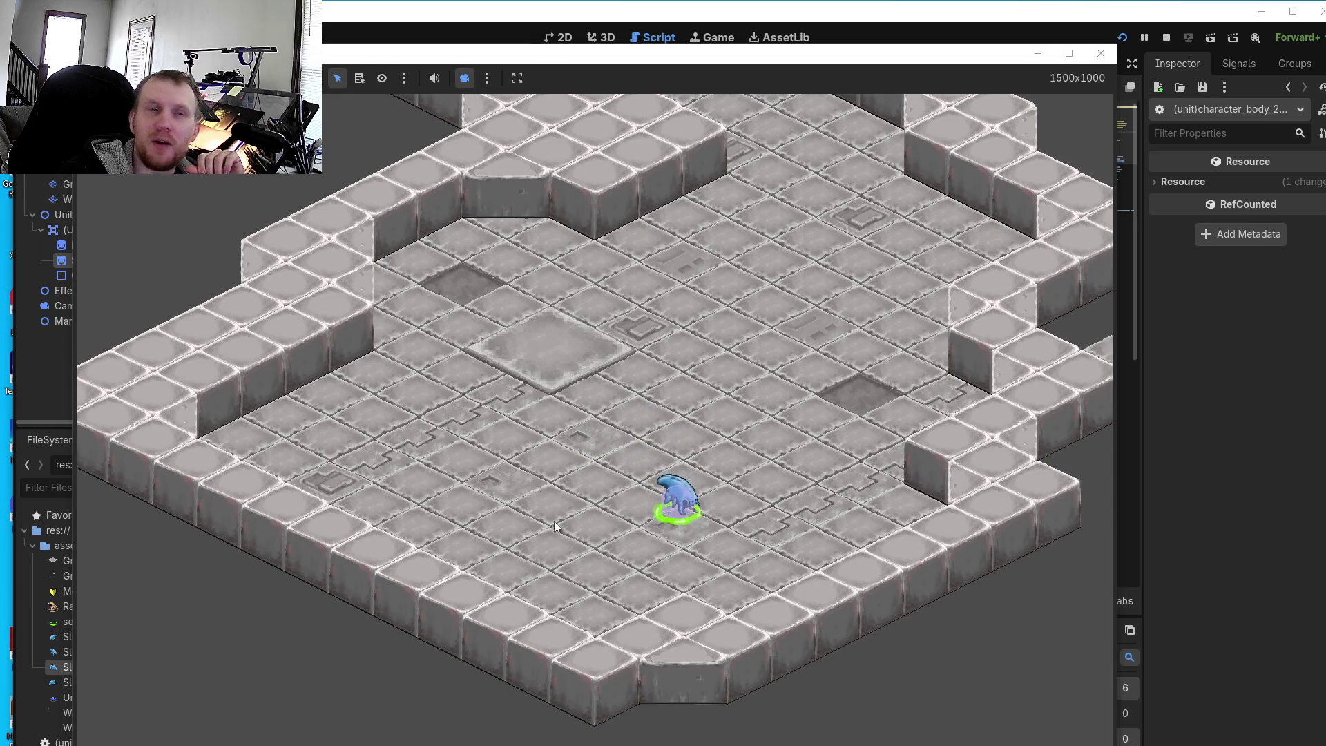
right_click(537, 565)
right_click(631, 423)
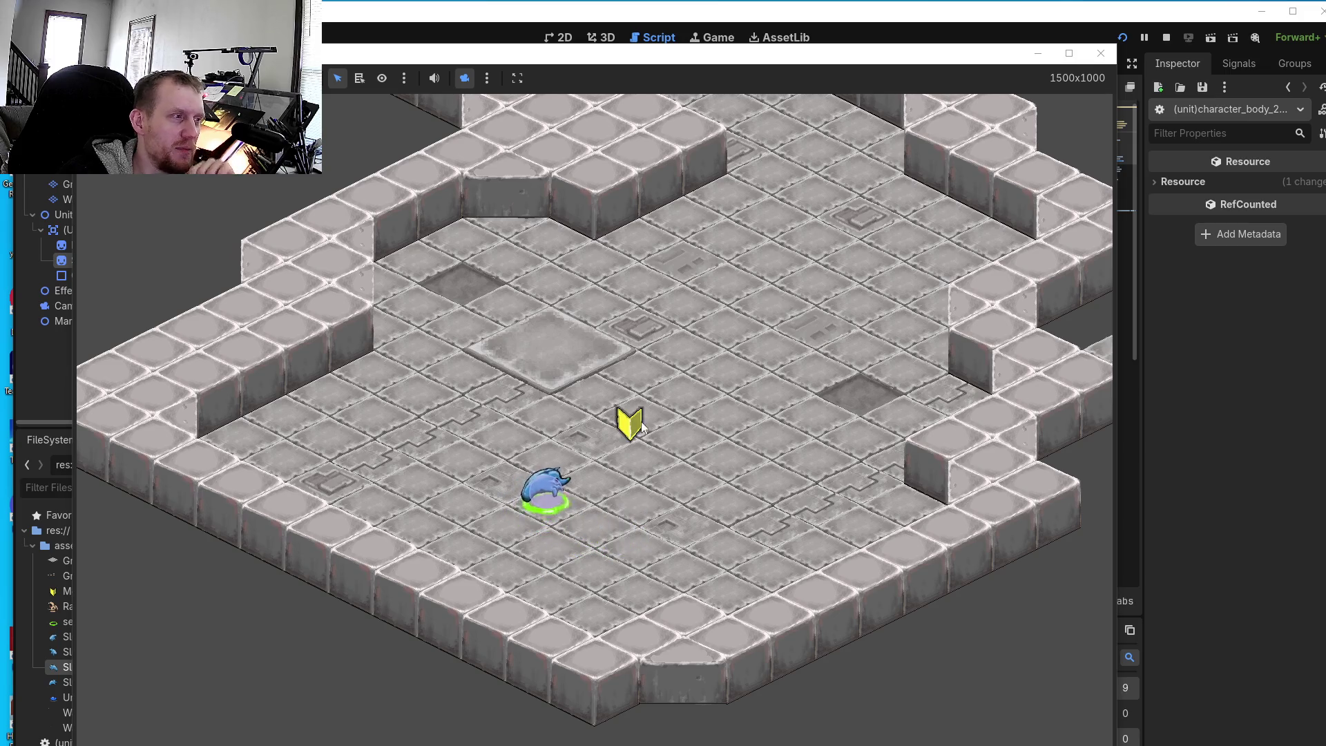
right_click(690, 467)
right_click(691, 526)
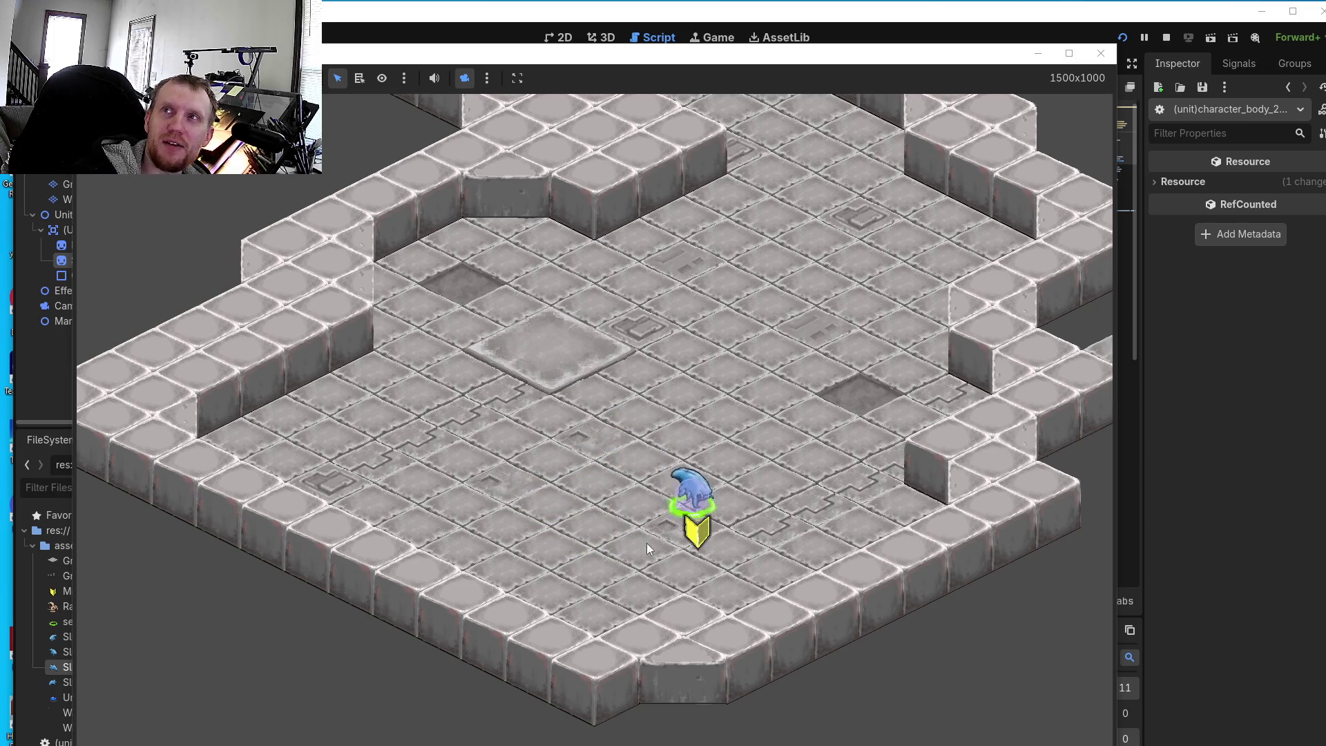
right_click(477, 545)
right_click(521, 438)
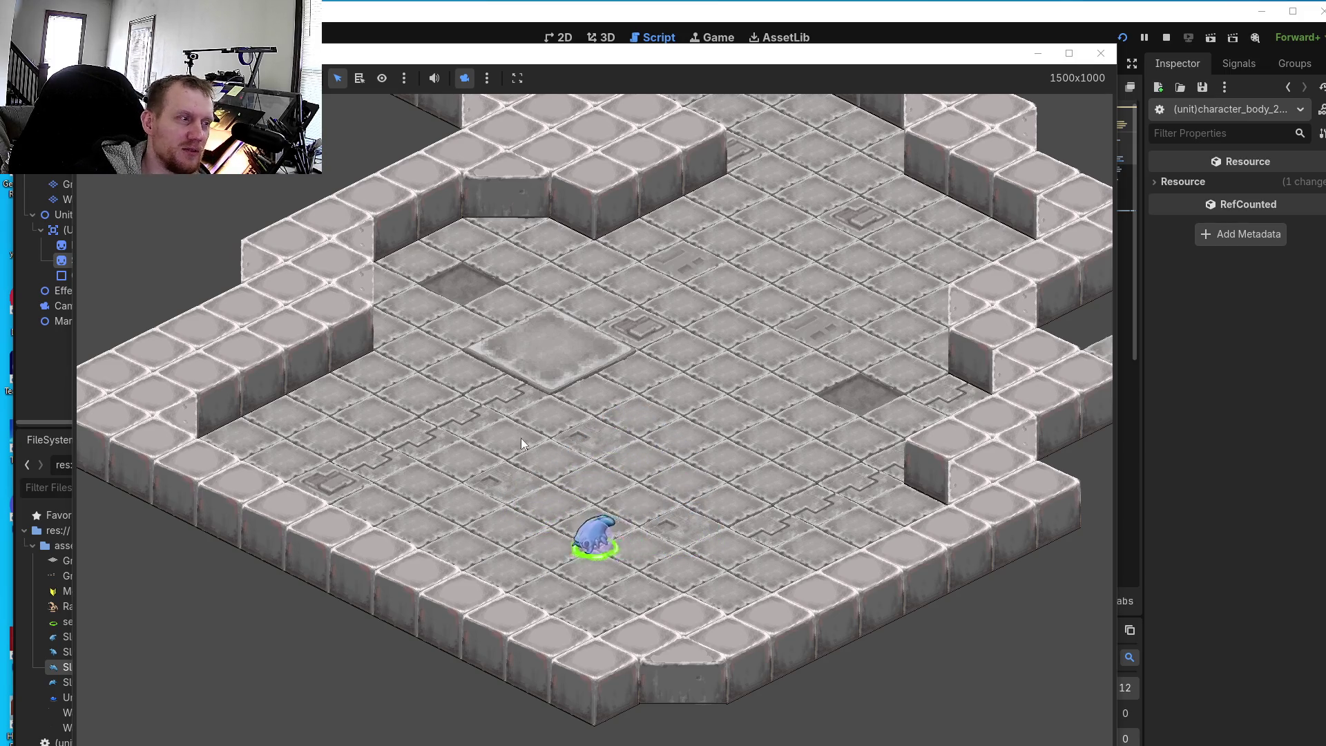
right_click(709, 367)
right_click(769, 478)
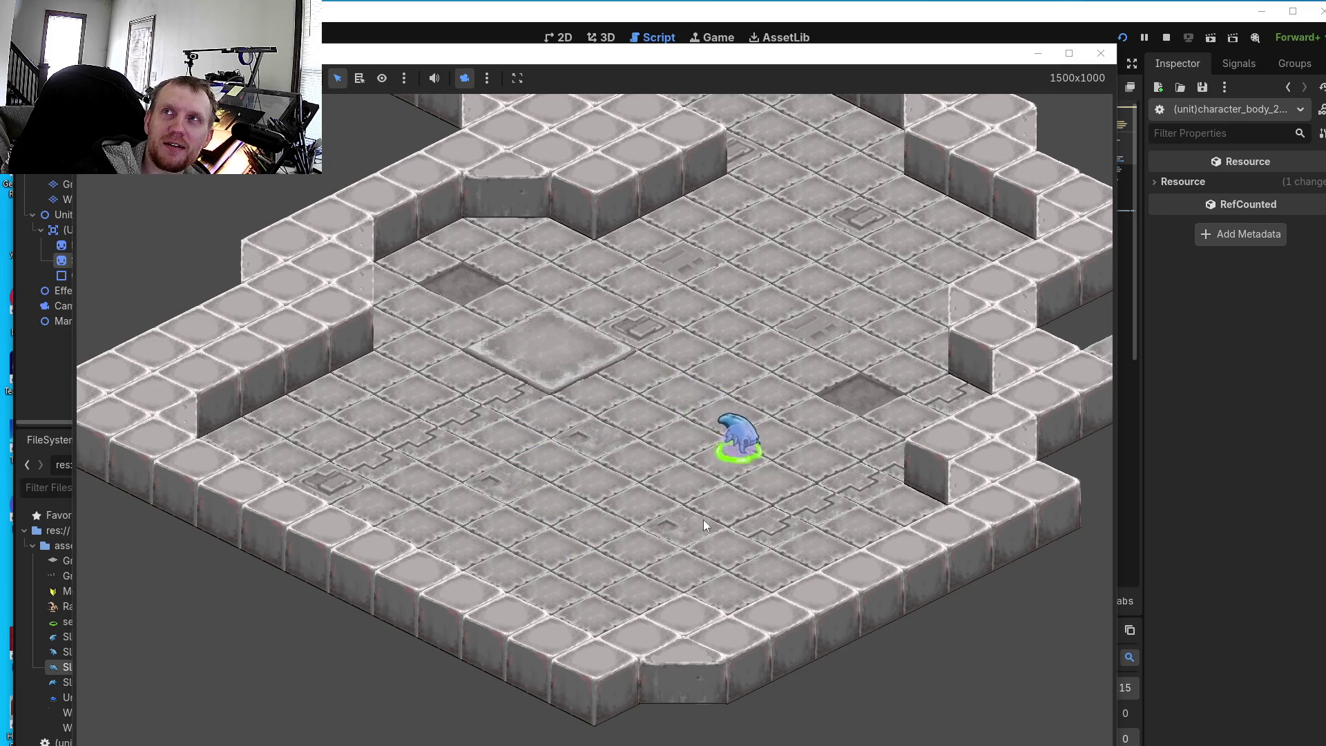
right_click(610, 548)
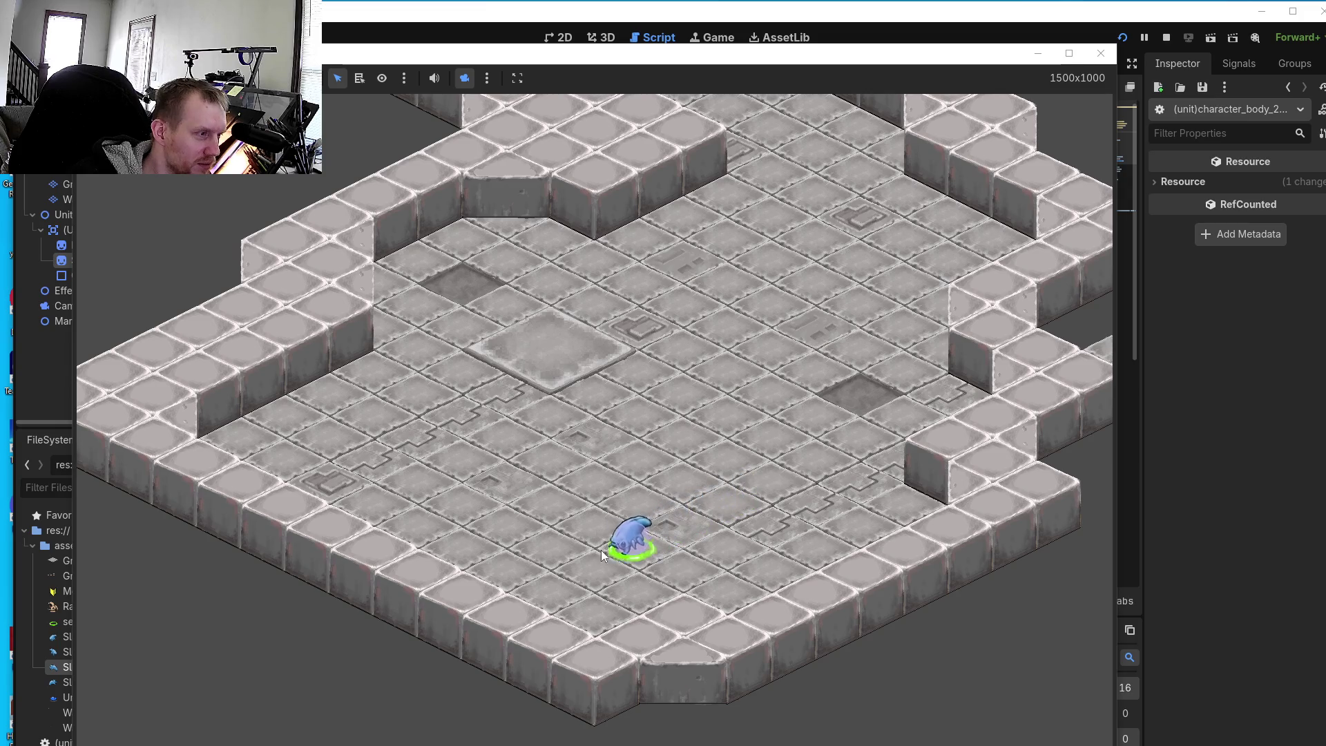
right_click(526, 523)
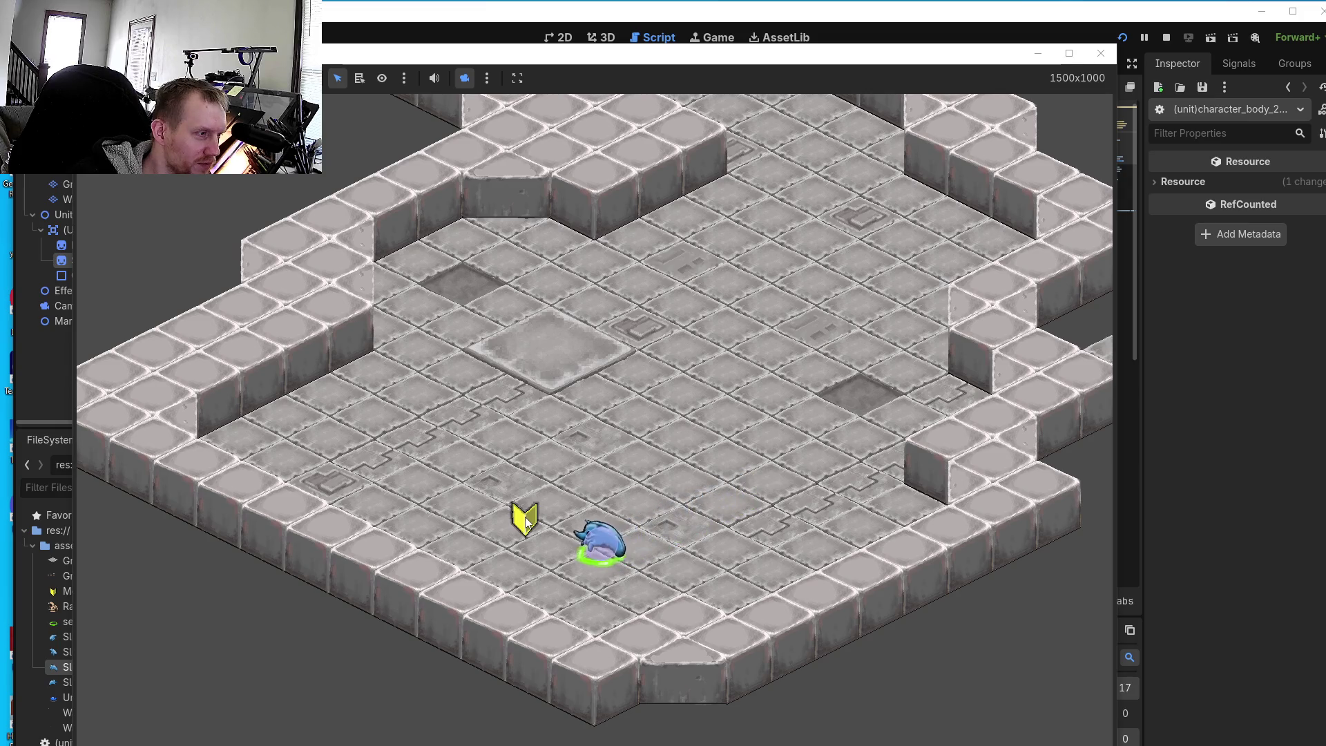
right_click(642, 442)
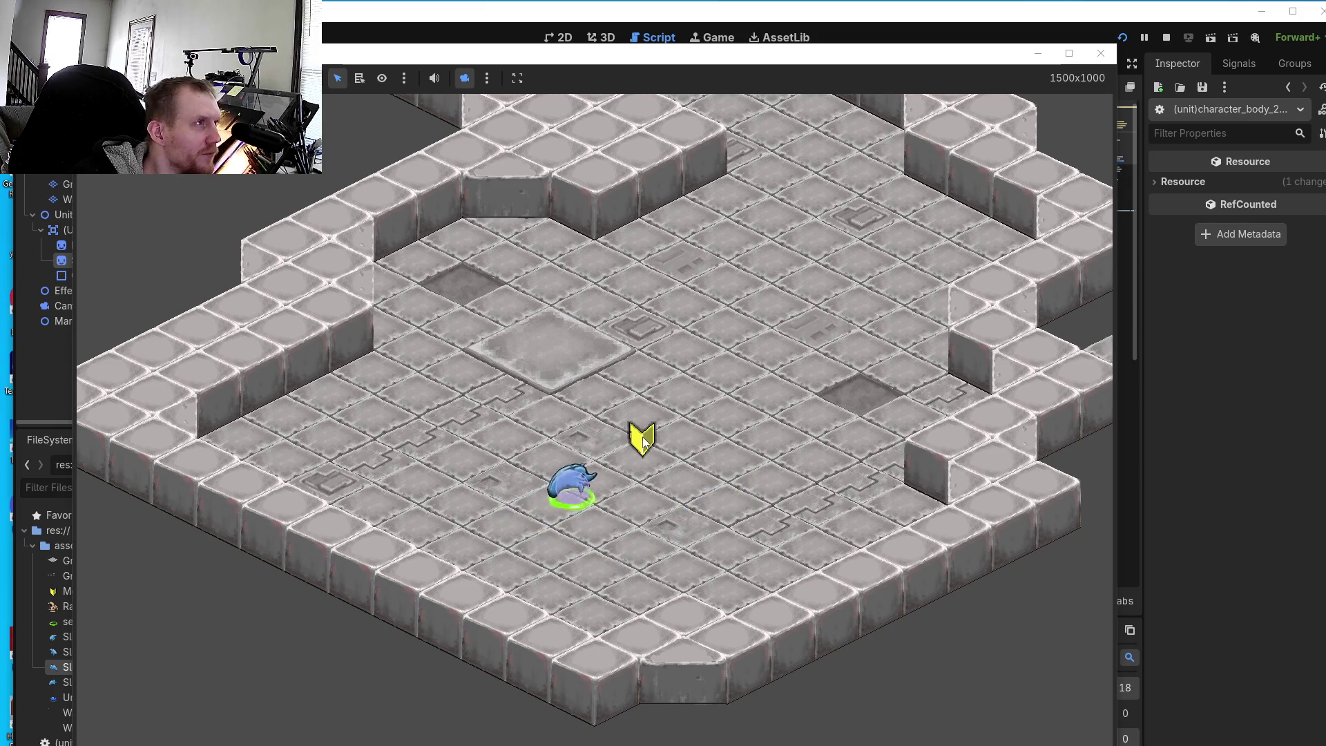
right_click(691, 501)
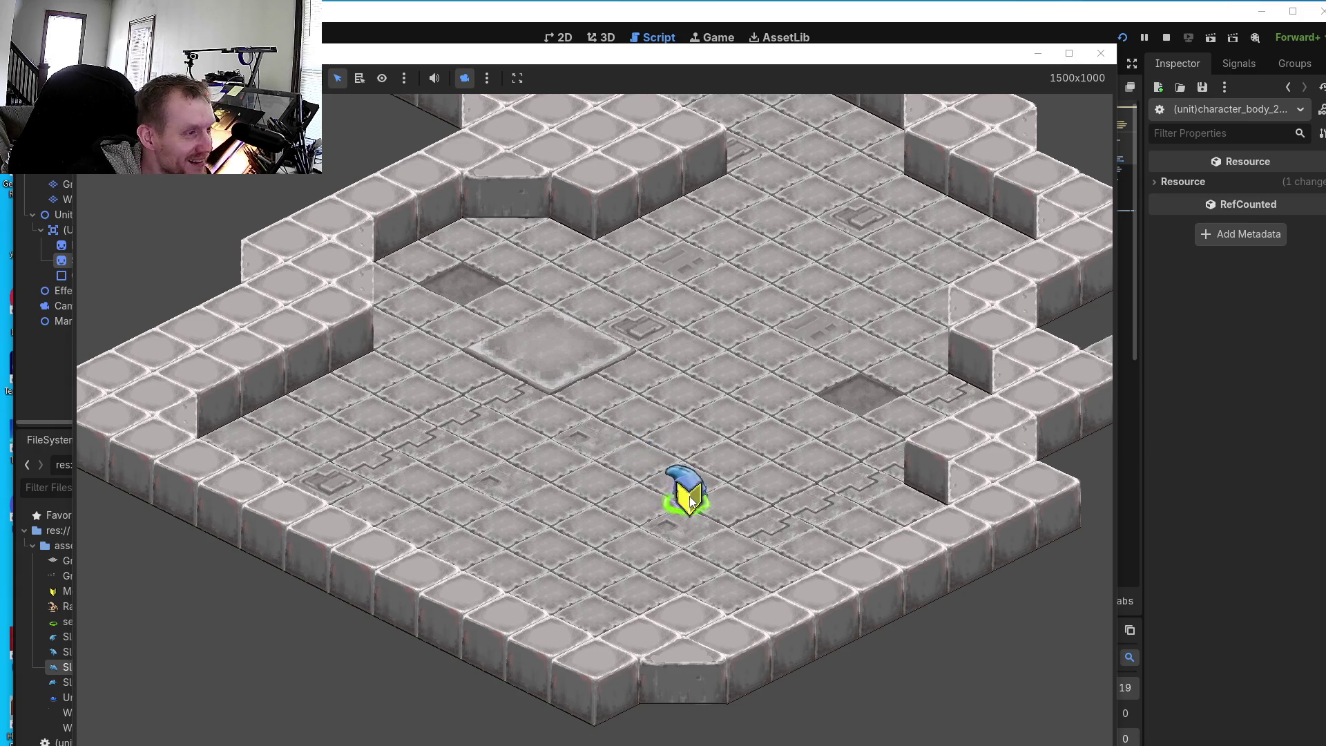
right_click(710, 572)
right_click(622, 583)
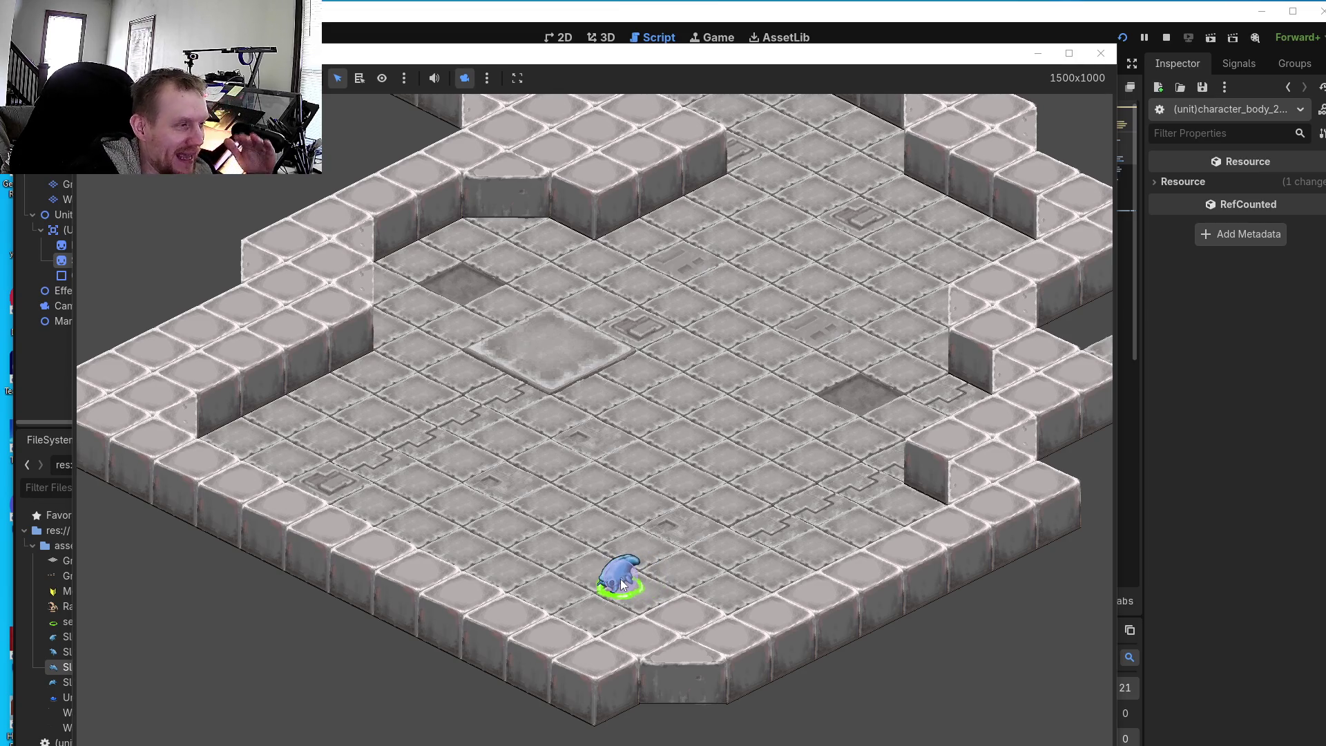
- Keep walking the Slugee left, right, up and down across the floor
right_click(600, 509)
right_click(505, 485)
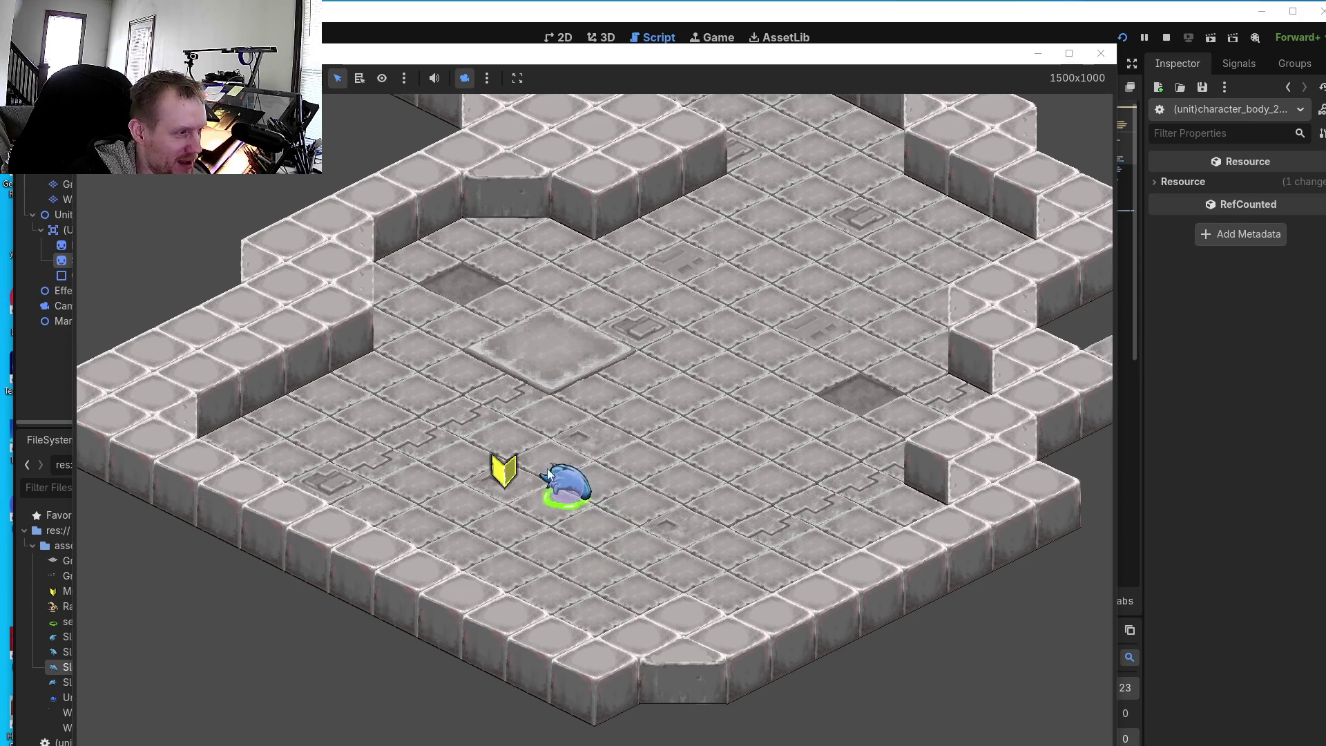
right_click(666, 442)
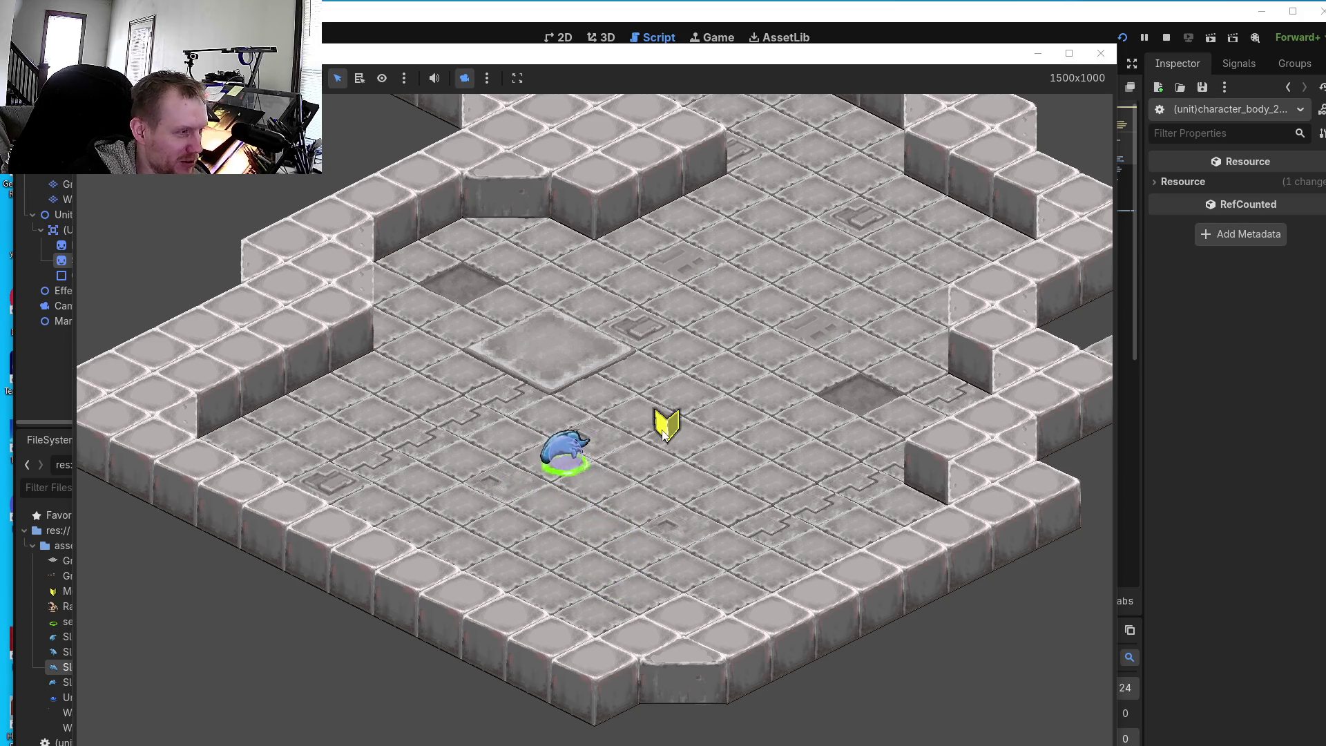
right_click(754, 545)
right_click(780, 458)
right_click(571, 451)
right_click(527, 393)
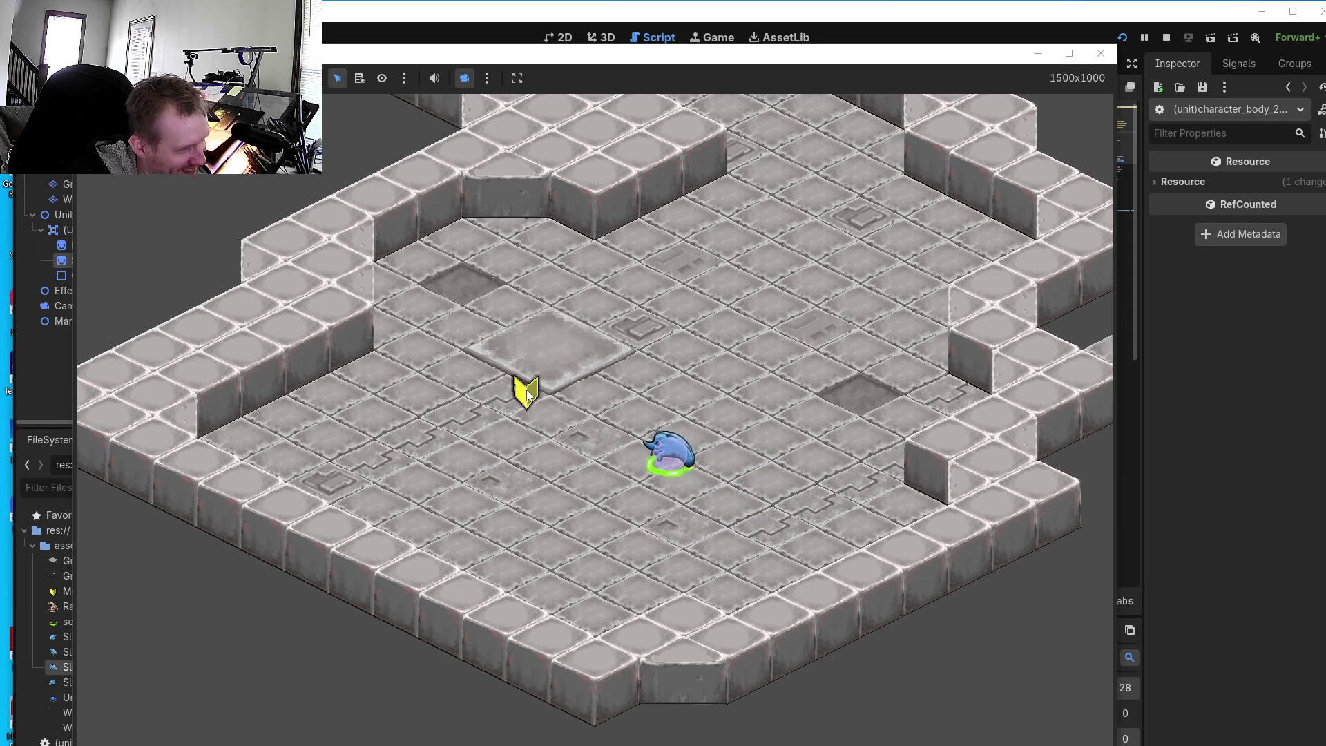
right_click(505, 506)
right_click(592, 424)
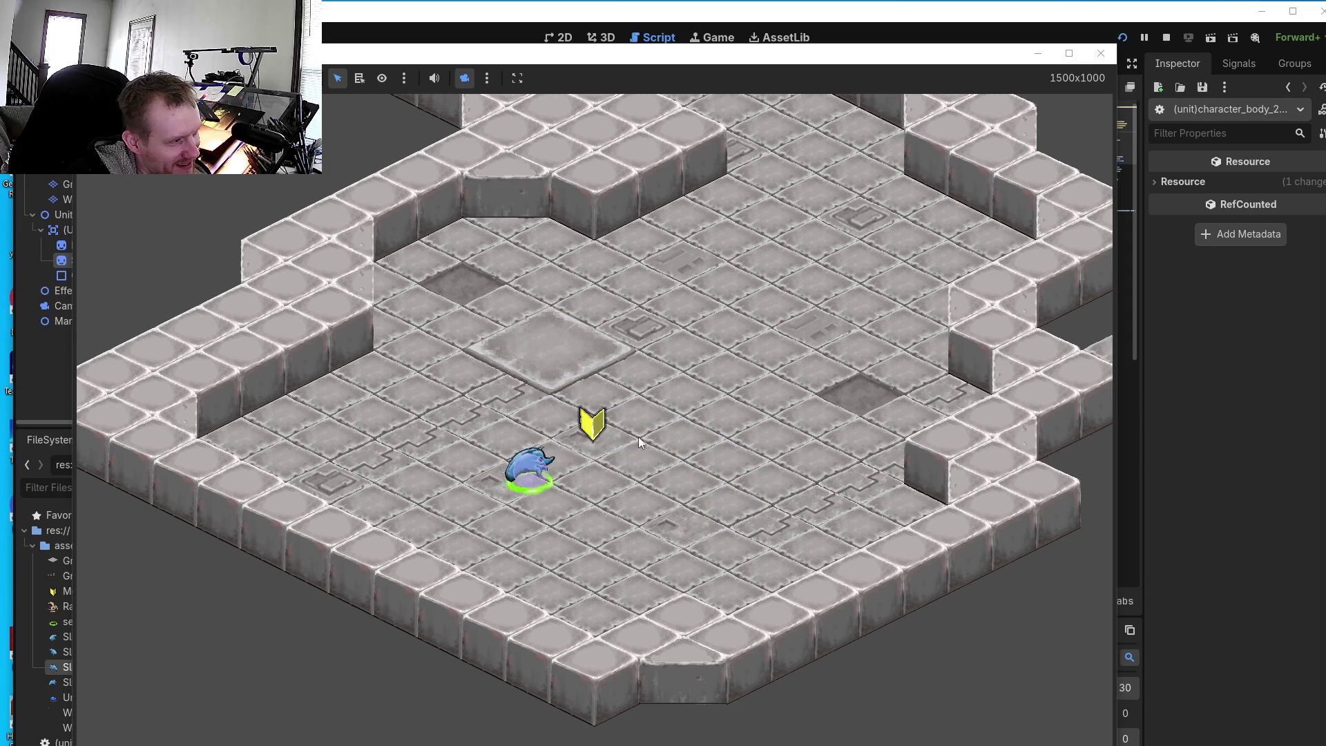
right_click(641, 490)
right_click(732, 456)
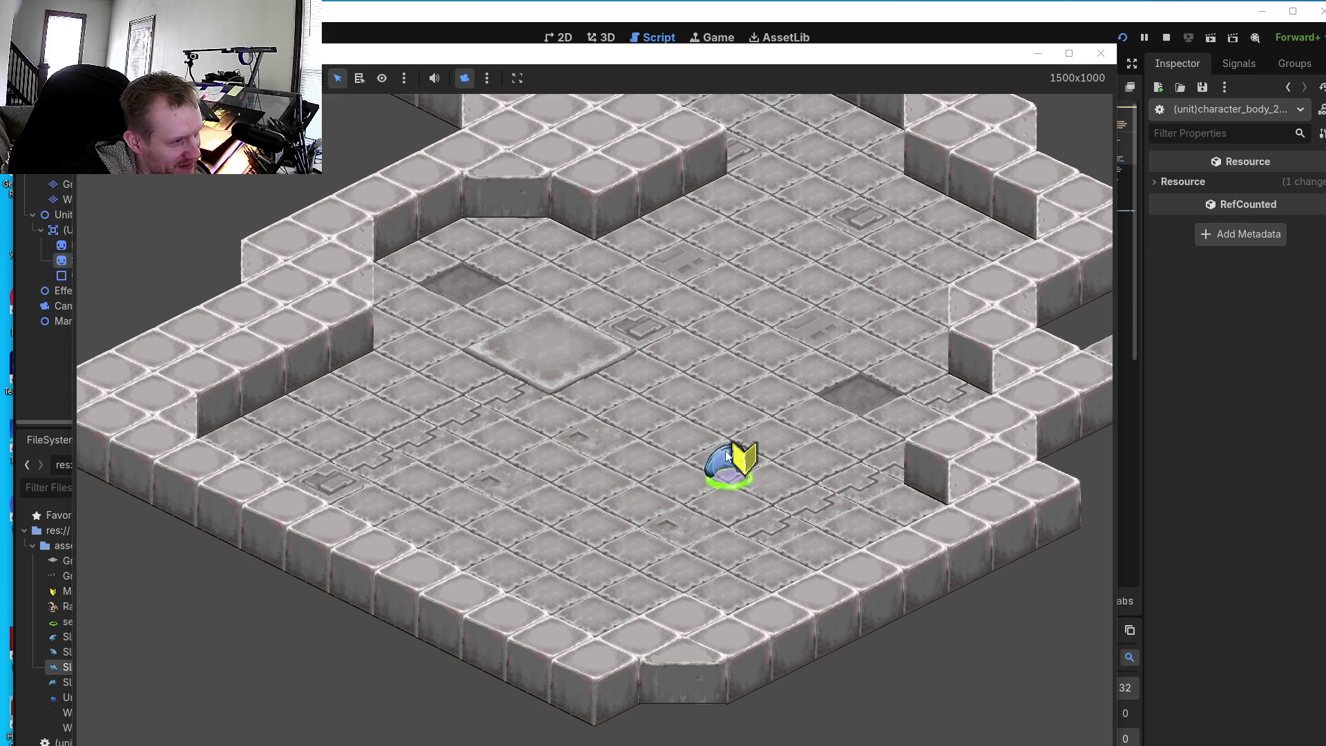
right_click(552, 393)
right_click(511, 483)
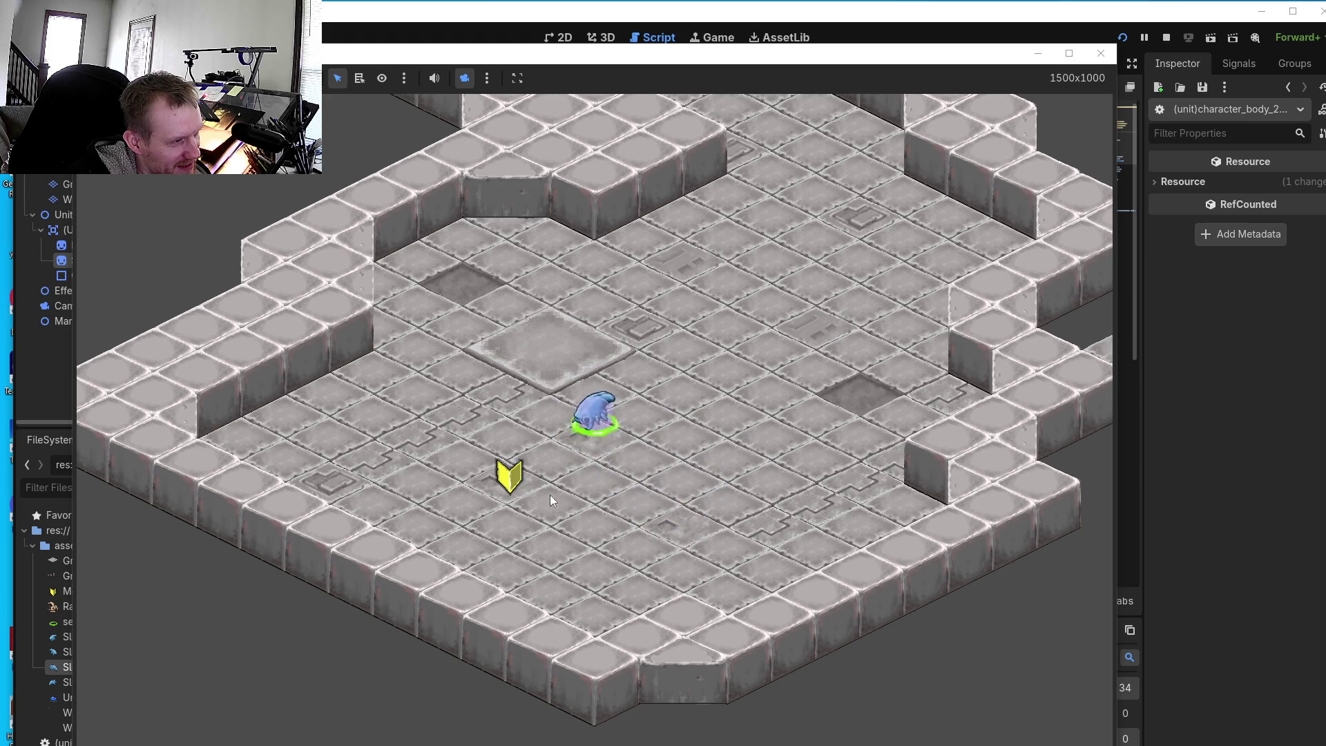
right_click(626, 537)
right_click(681, 477)
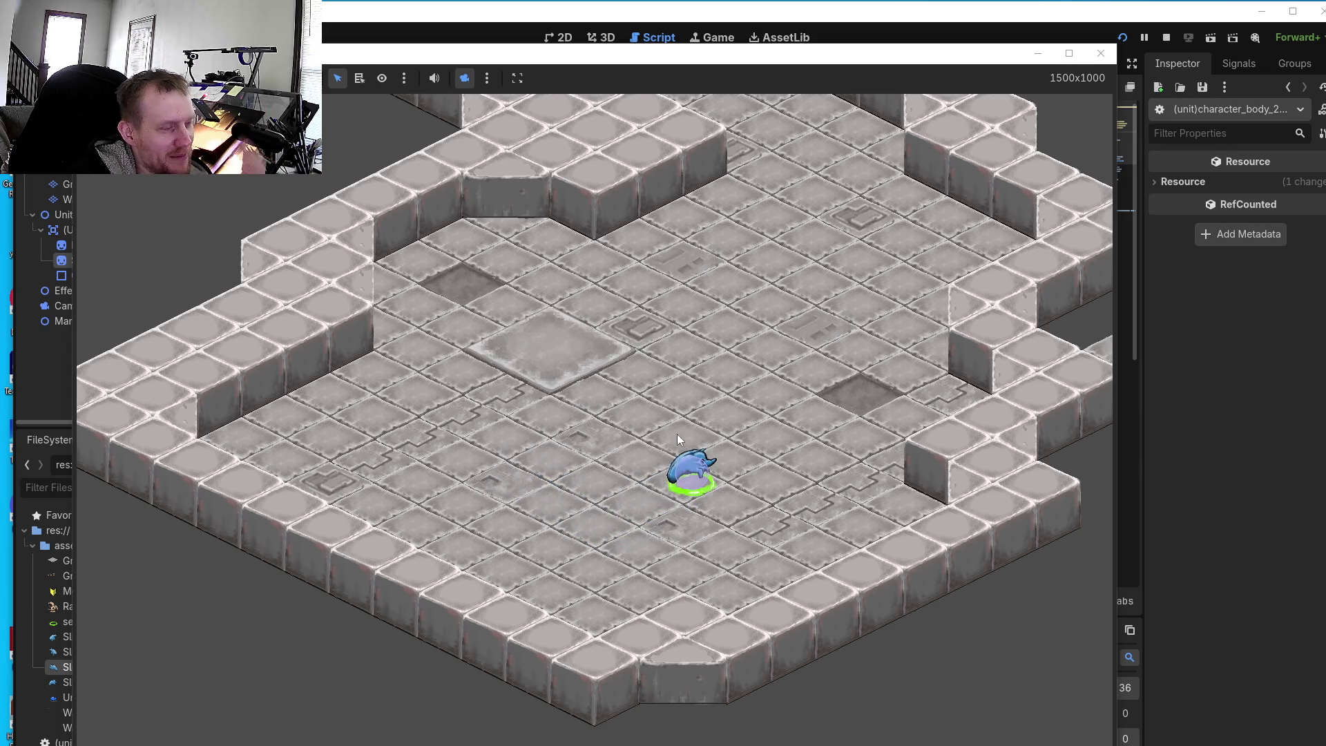
right_click(566, 423)
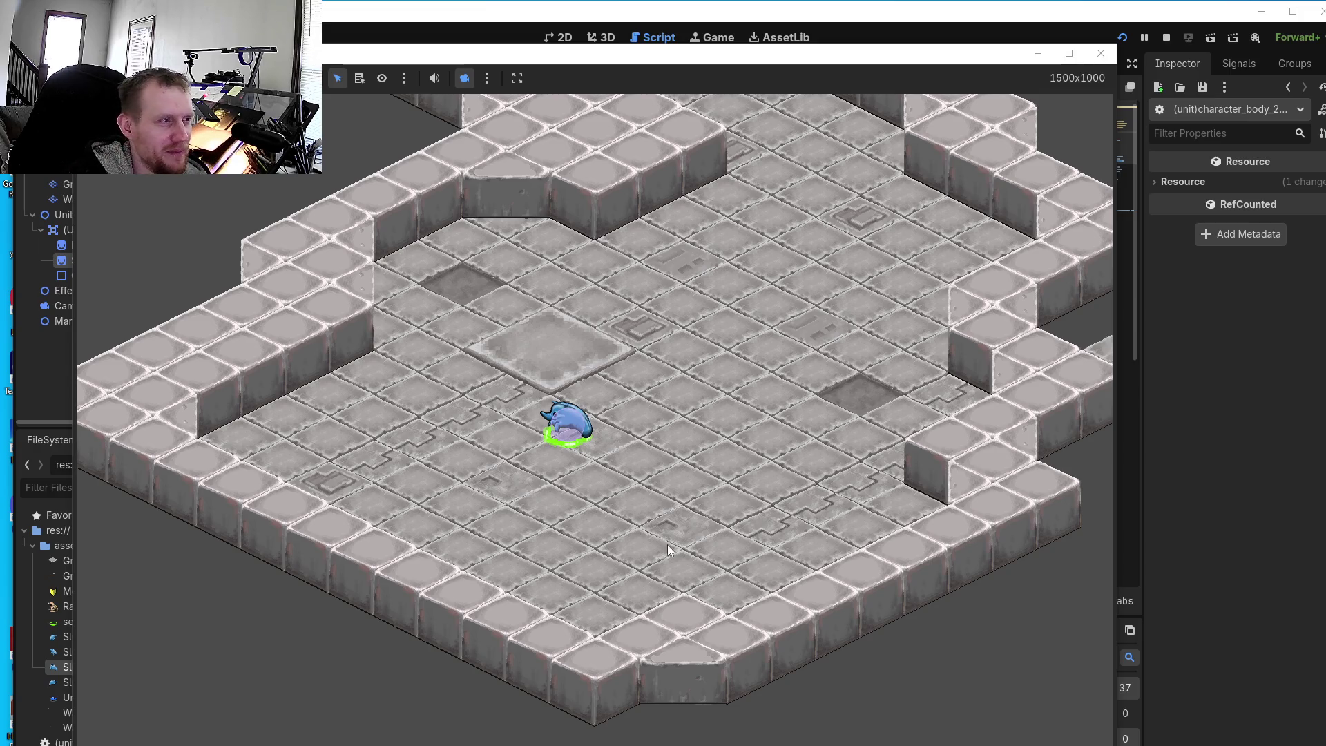
- Close the game, return to Aseprite, and zoom into the Slugee's lower jaw
left_click(1101, 53)
key("alt+Tab")
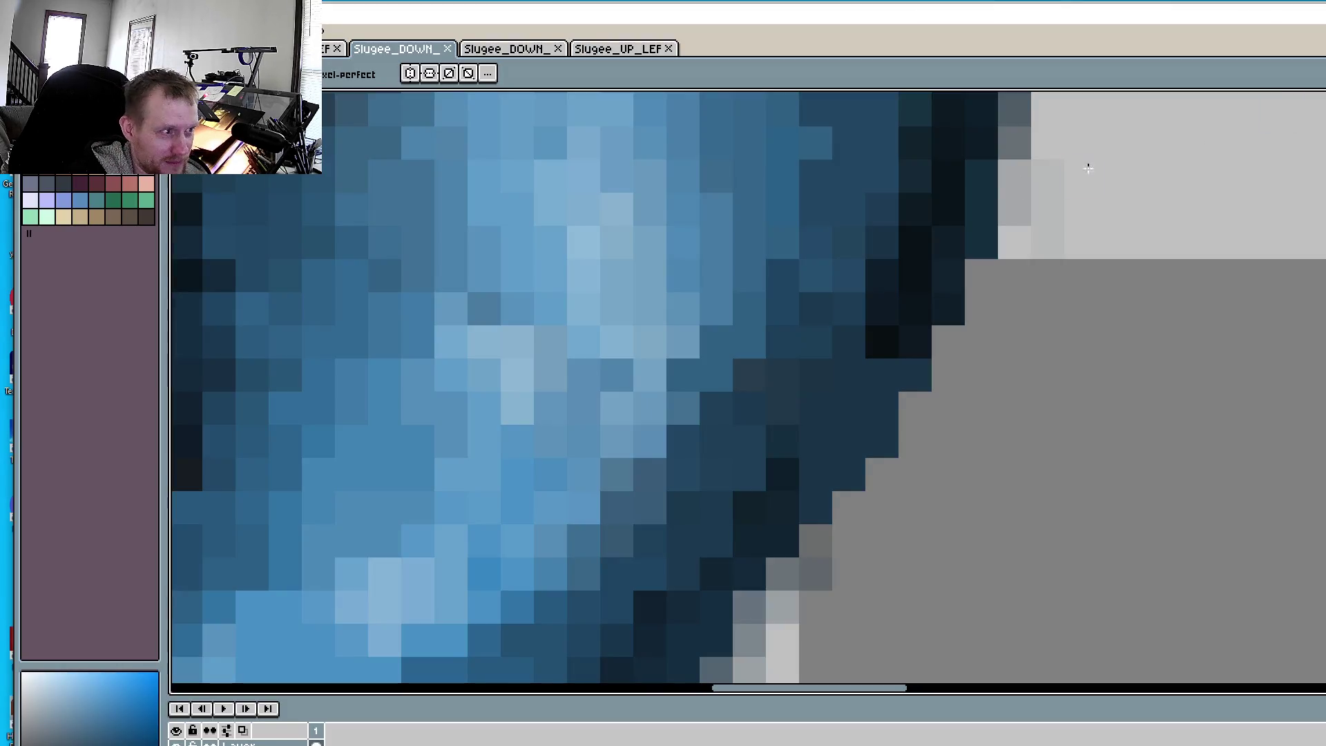
scroll(910, 323, "down", 3)
scroll(865, 550, "up", 1)
scroll(865, 549, "up", 1)
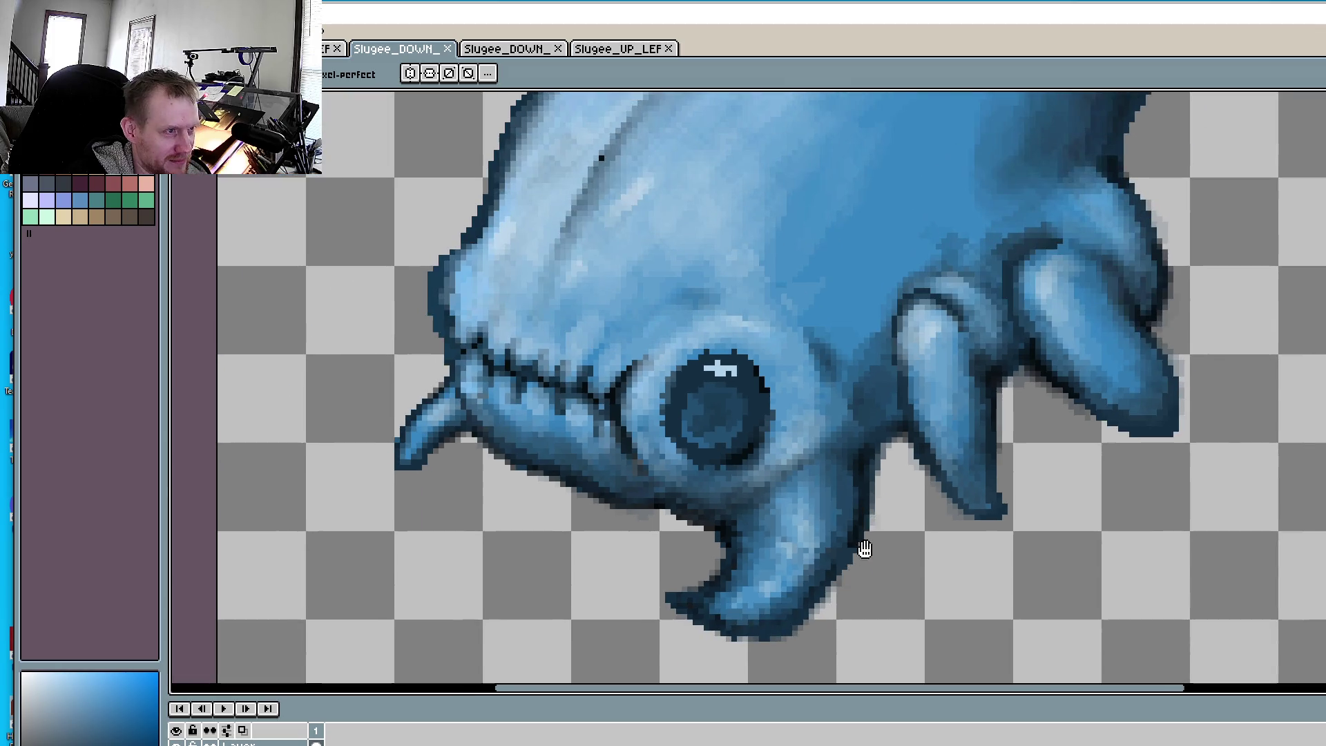
scroll(865, 549, "down", 2)
scroll(716, 503, "up", 1)
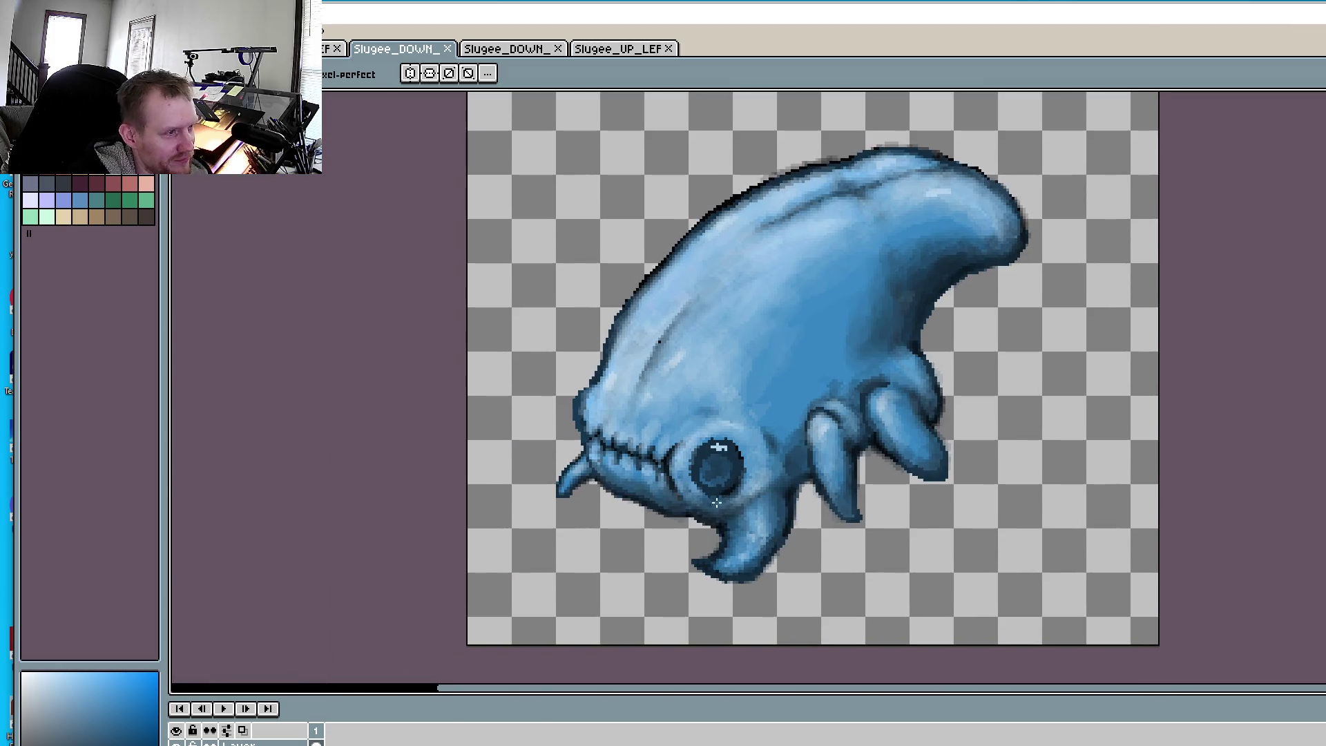
scroll(793, 502, "up", 1)
scroll(801, 499, "up", 1)
scroll(822, 491, "up", 1)
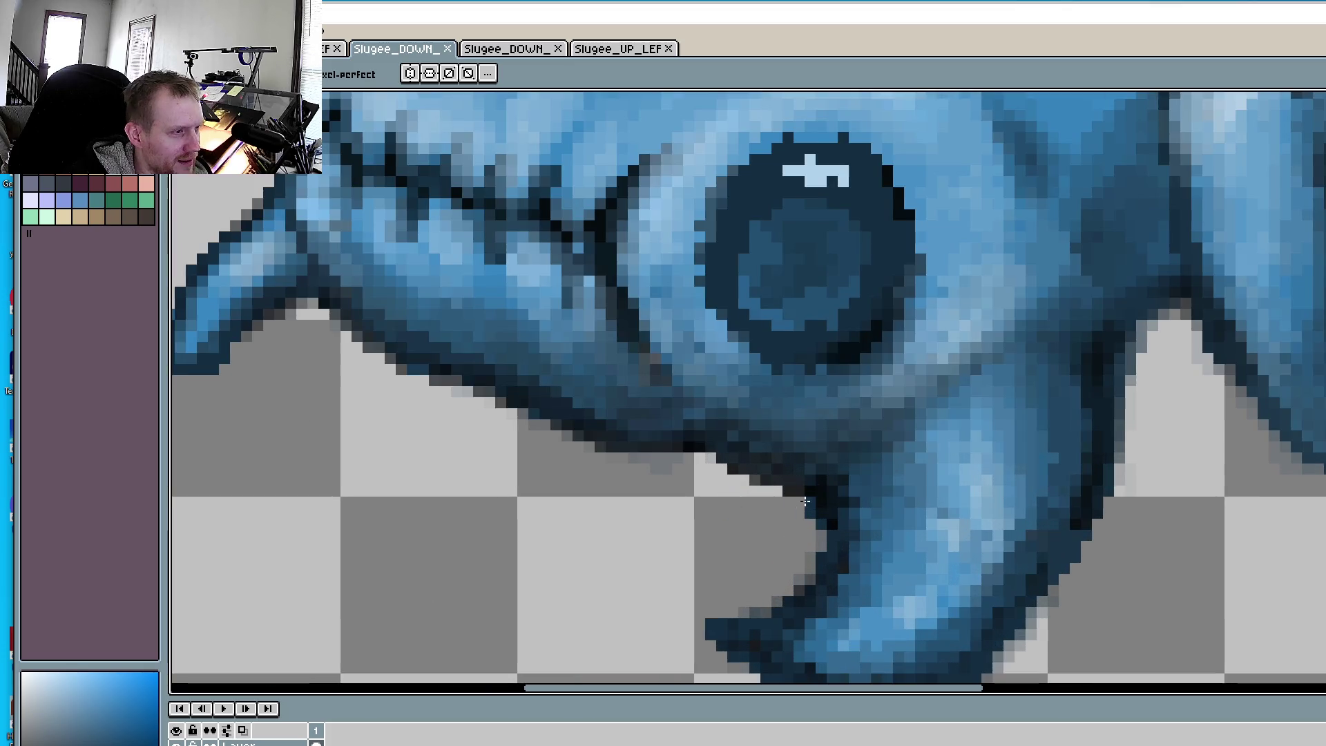
- Switch to the eyedropper and zoom closer on the grey pixel under the jaw
key("alt")
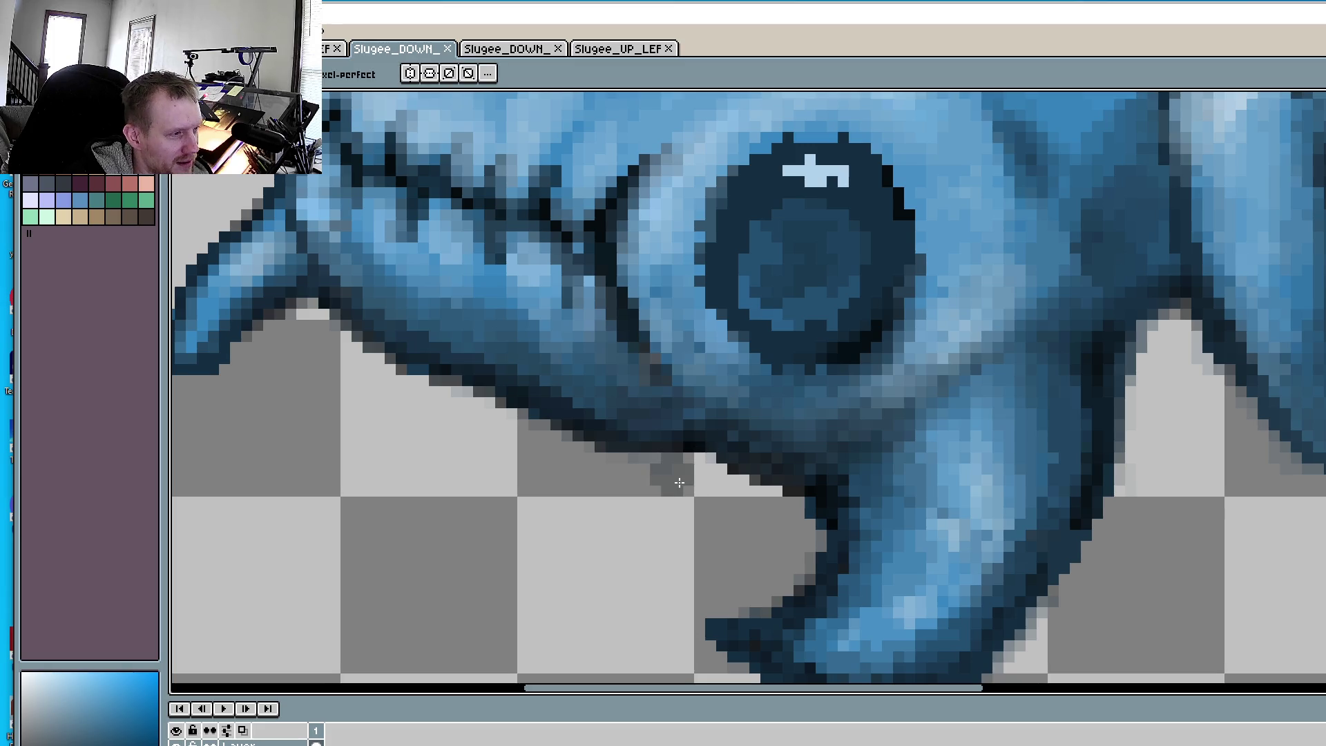
scroll(687, 471, "up", 1)
scroll(698, 474, "up", 1)
scroll(713, 466, "down", 2)
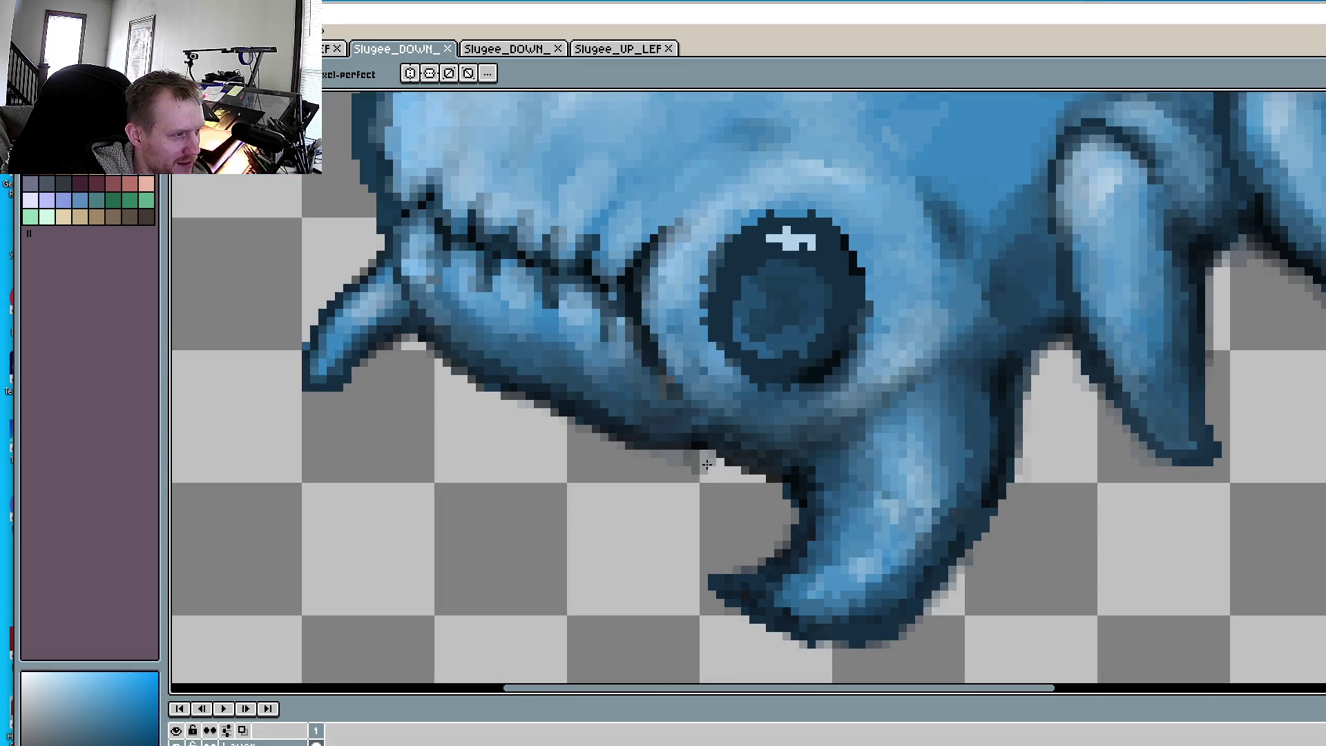
scroll(713, 466, "up", 1)
scroll(712, 465, "up", 1)
- Repaint the stray grey pixels along the jaw edge, adding a dark pixel below it
left_click_drag(712, 465, 667, 459)
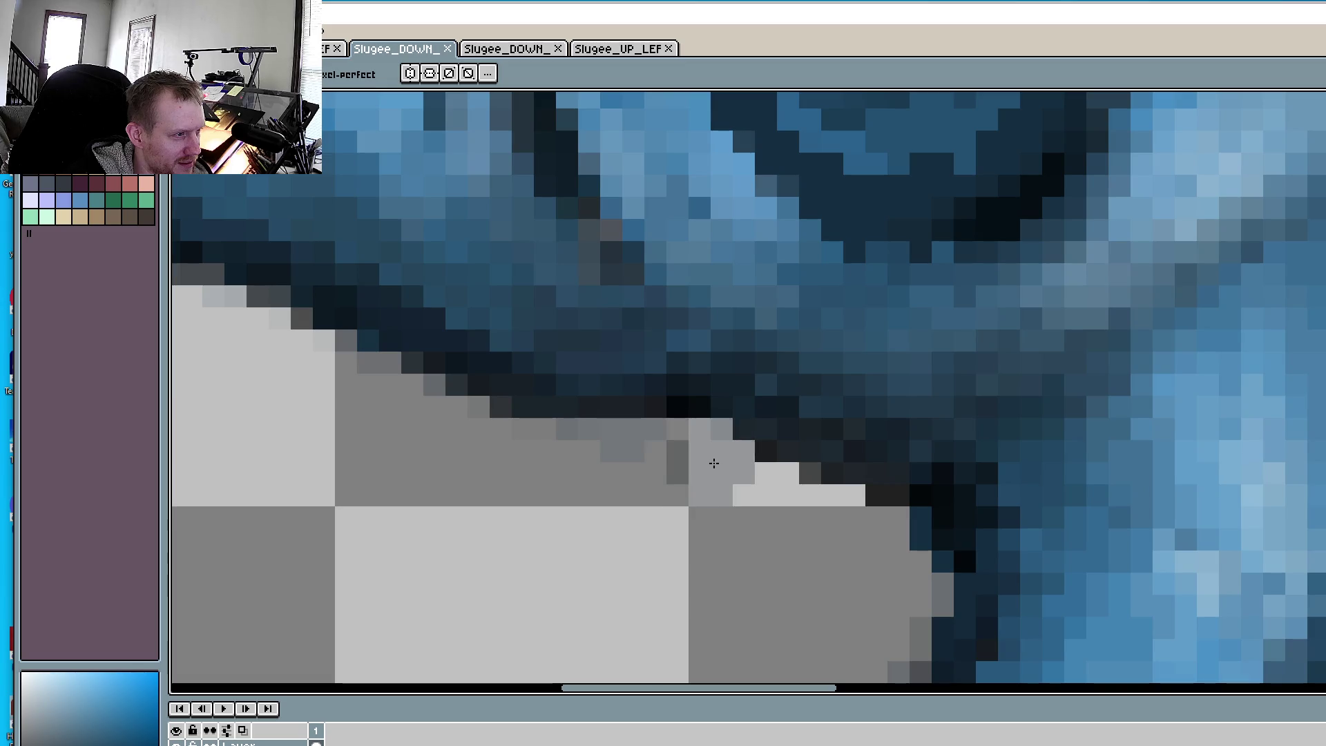
left_click(777, 518)
mouse_move(795, 497)
left_mouse_down()
mouse_move(831, 523)
mouse_move(485, 460)
left_mouse_up()
scroll(485, 461, "down", 3)
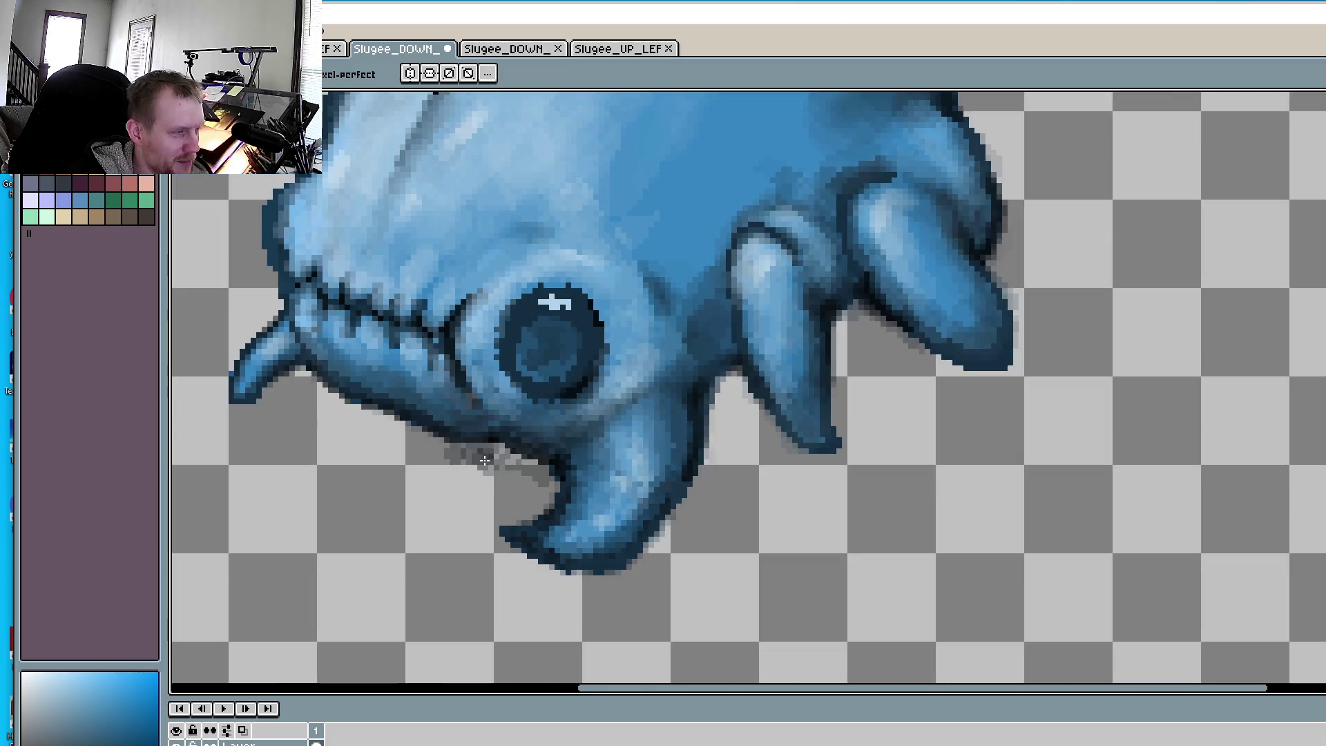
scroll(549, 460, "right", 1)
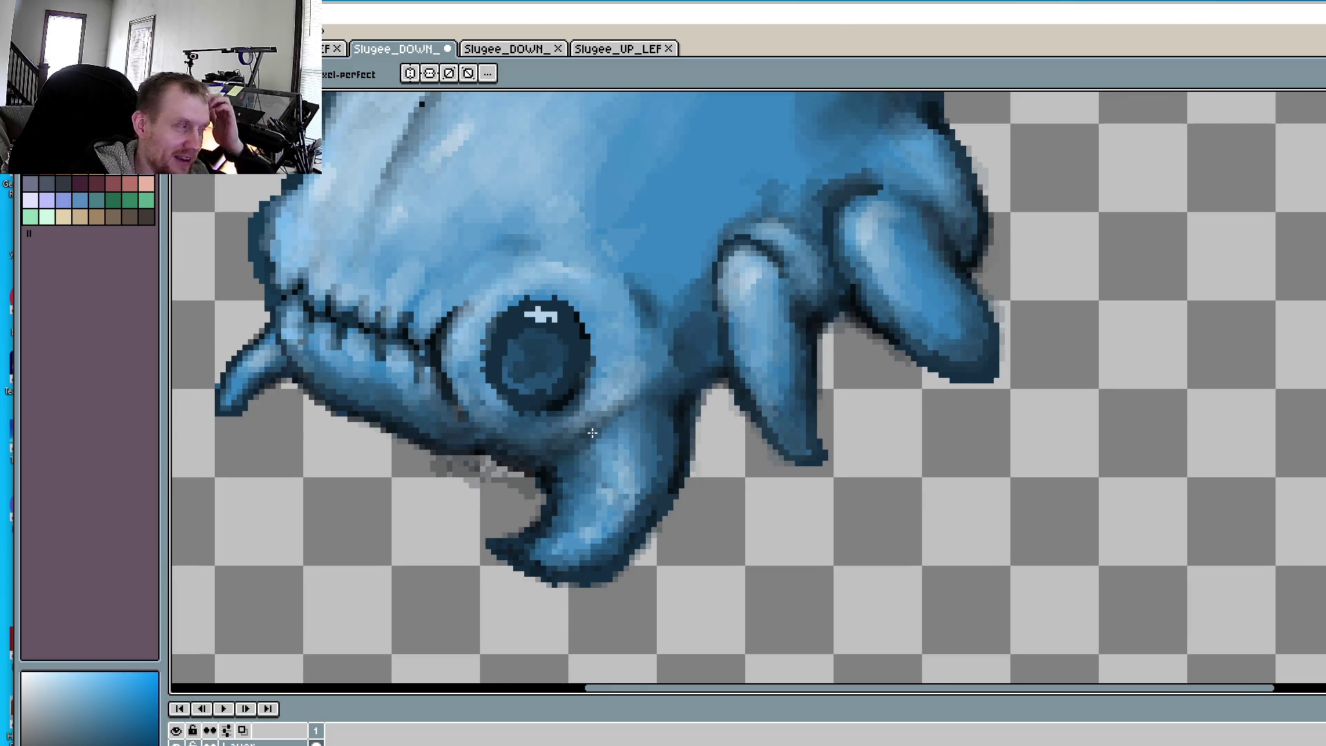
scroll(667, 439, "up", 3)
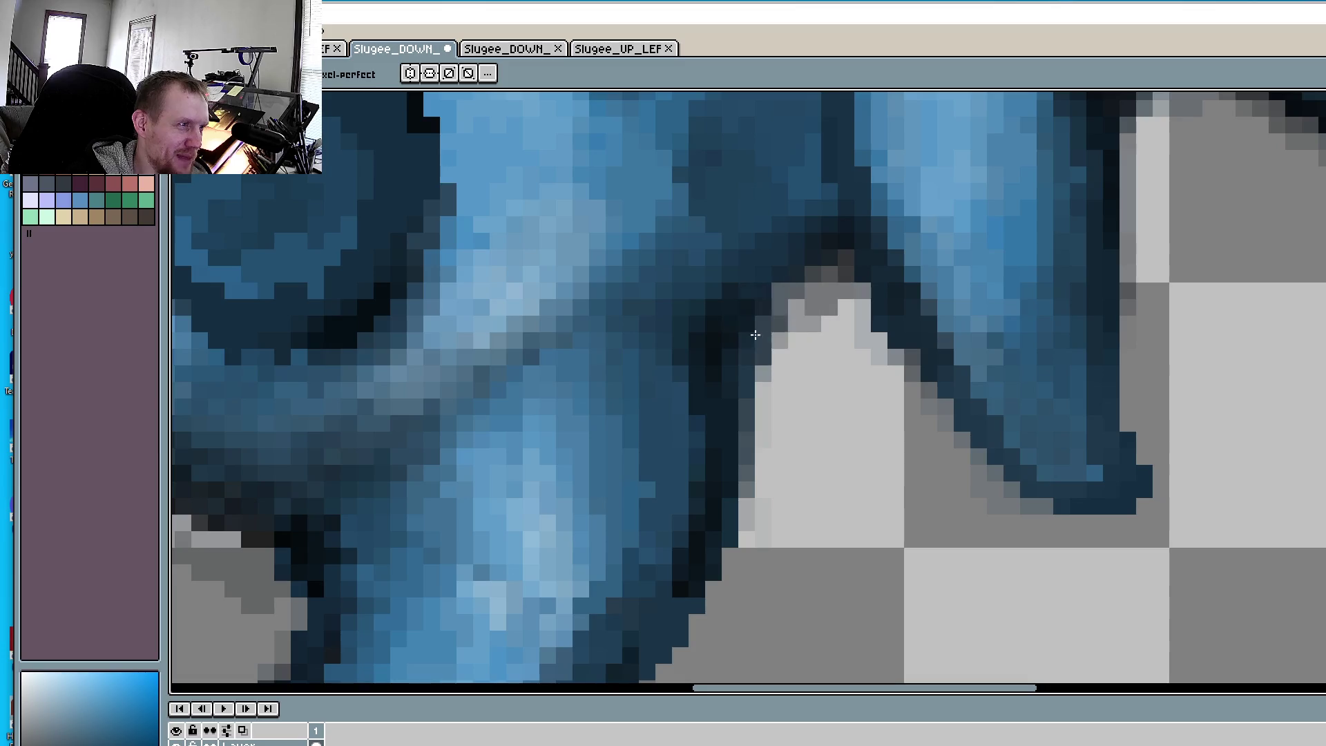
- Paint grey into the light notch between the limbs and pan around to check it
mouse_move(832, 282)
left_mouse_down()
mouse_move(826, 344)
mouse_move(797, 348)
left_mouse_up()
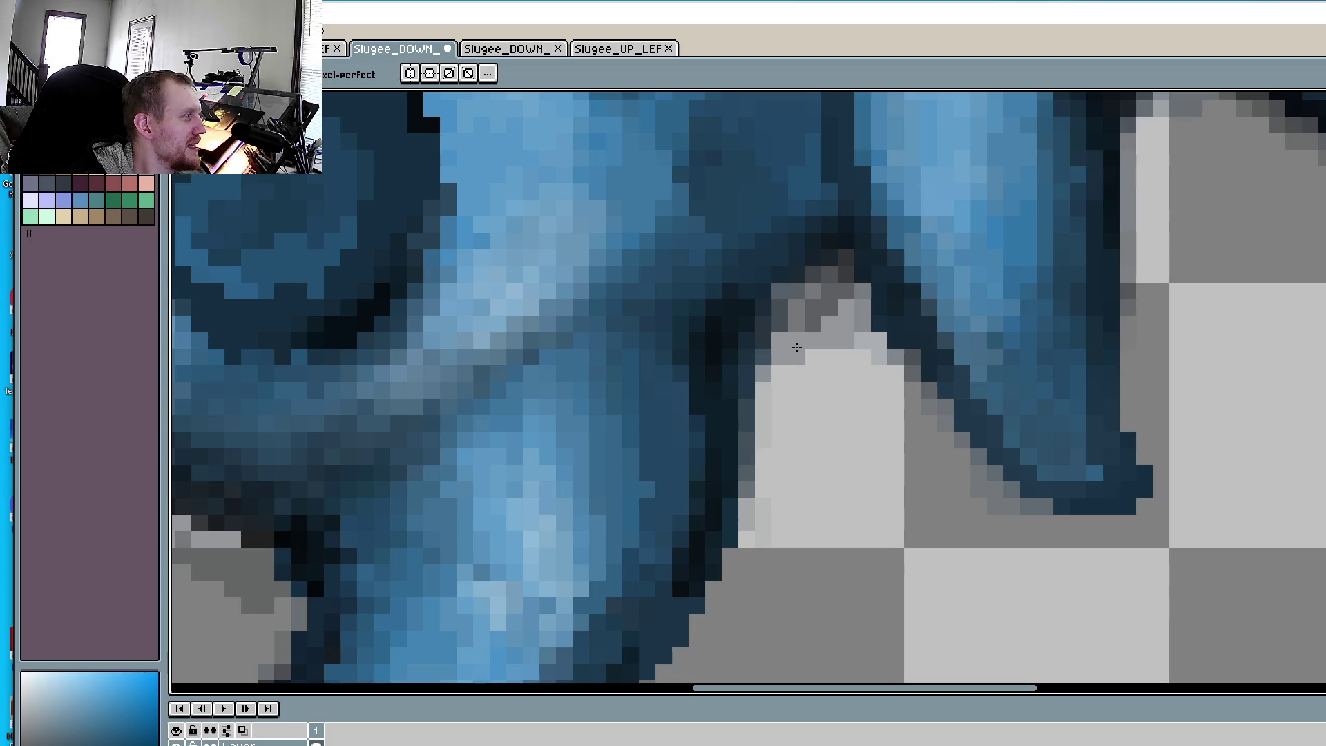
scroll(796, 347, "down", 1)
scroll(925, 349, "down", 2)
scroll(901, 402, "up", 1)
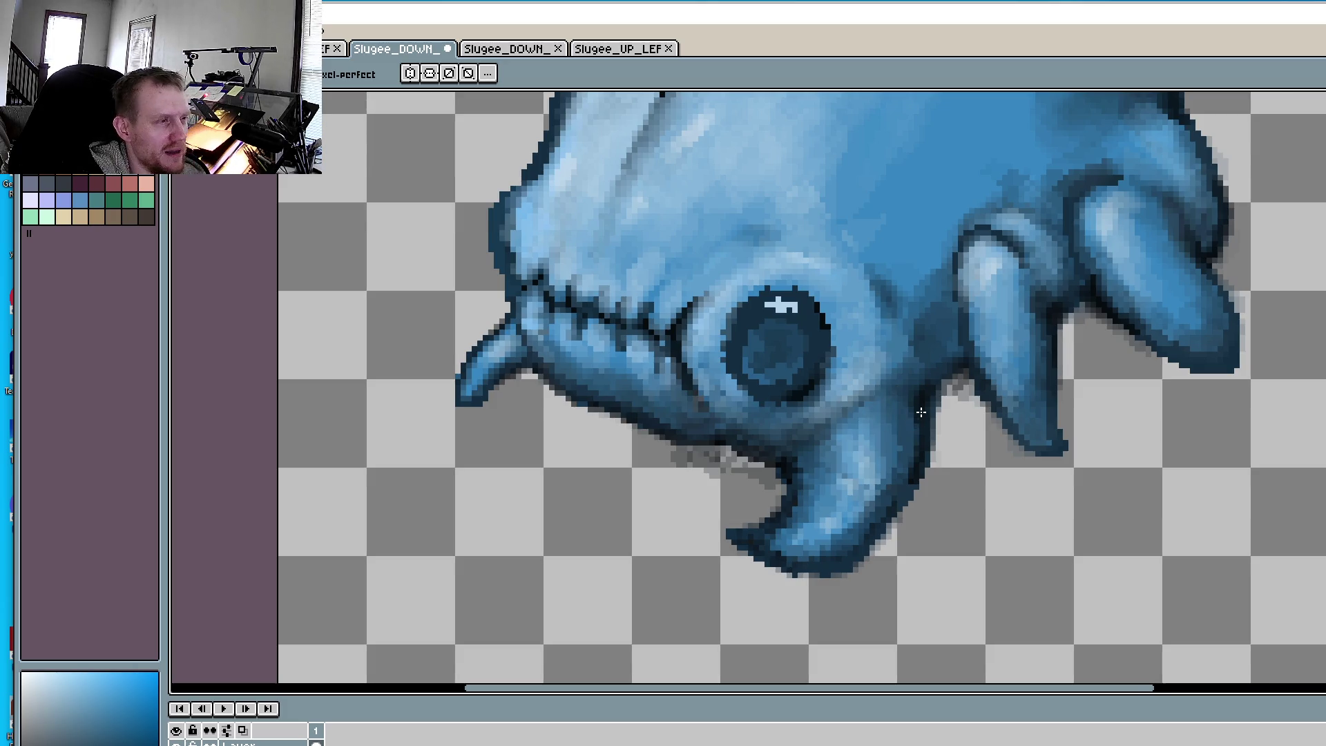
scroll(922, 413, "up", 2)
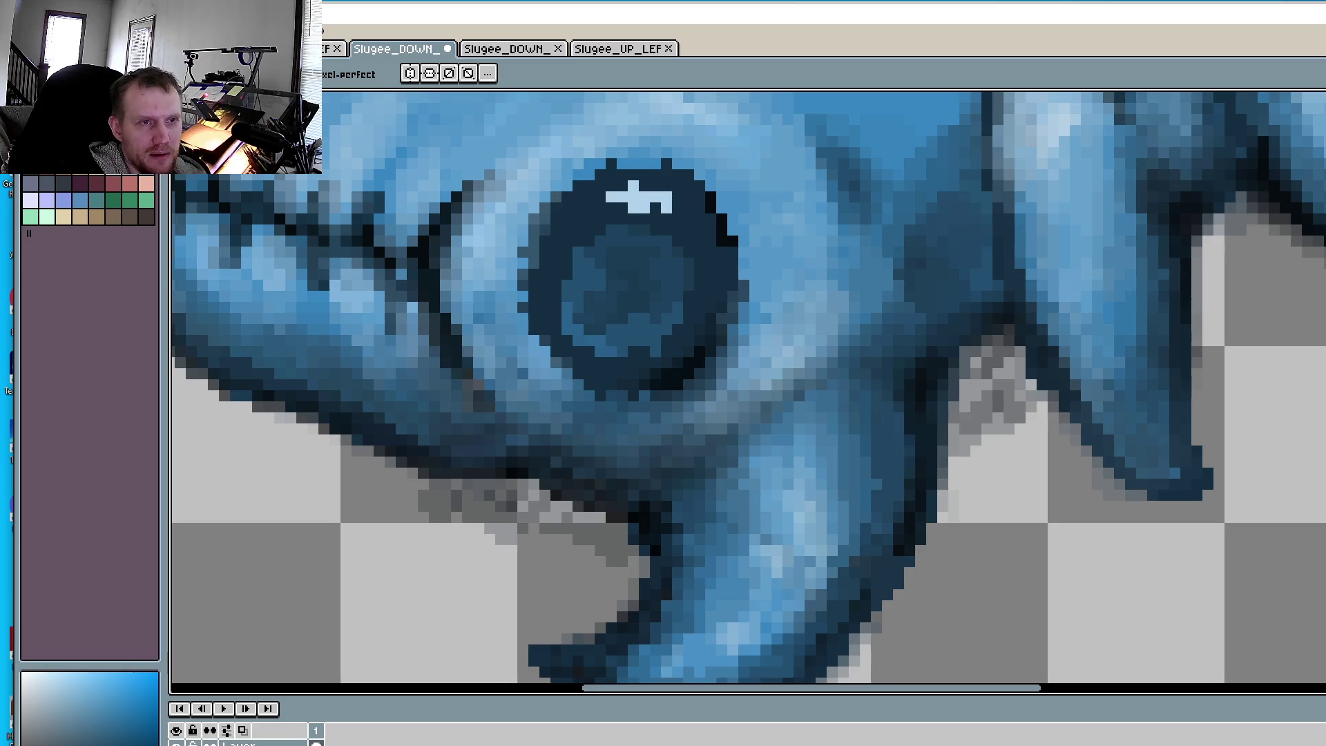
scroll(1265, 296, "right", 3)
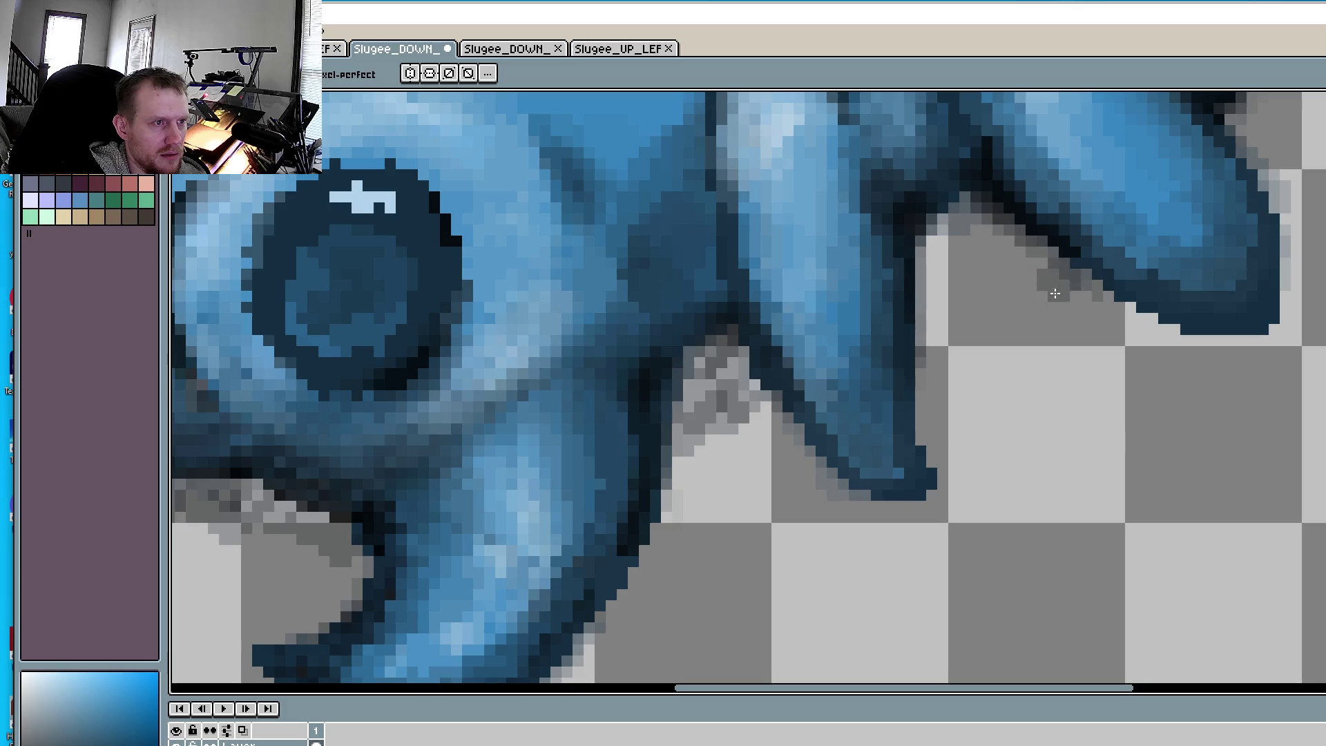
scroll(1033, 307, "down", 2)
scroll(1033, 307, "right", 2)
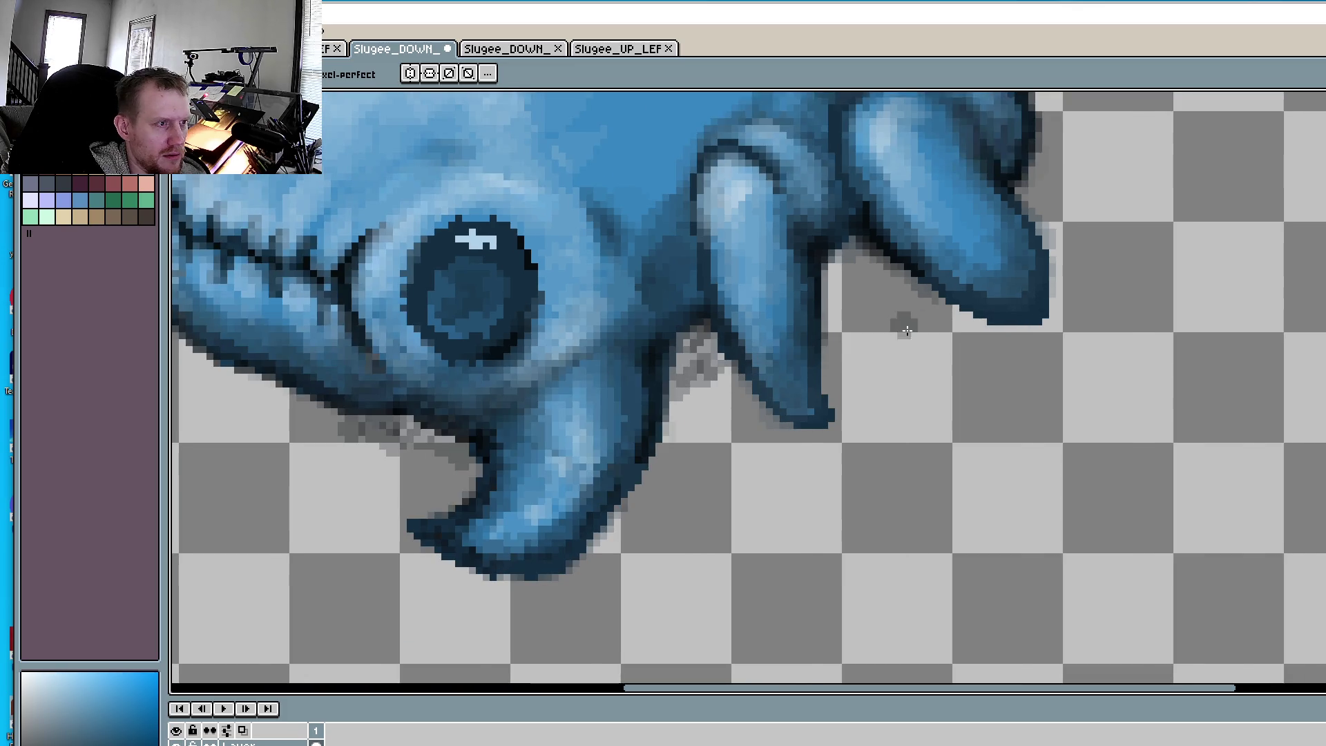
scroll(904, 320, "down", 1)
scroll(936, 337, "left", 2)
scroll(936, 338, "up", 1)
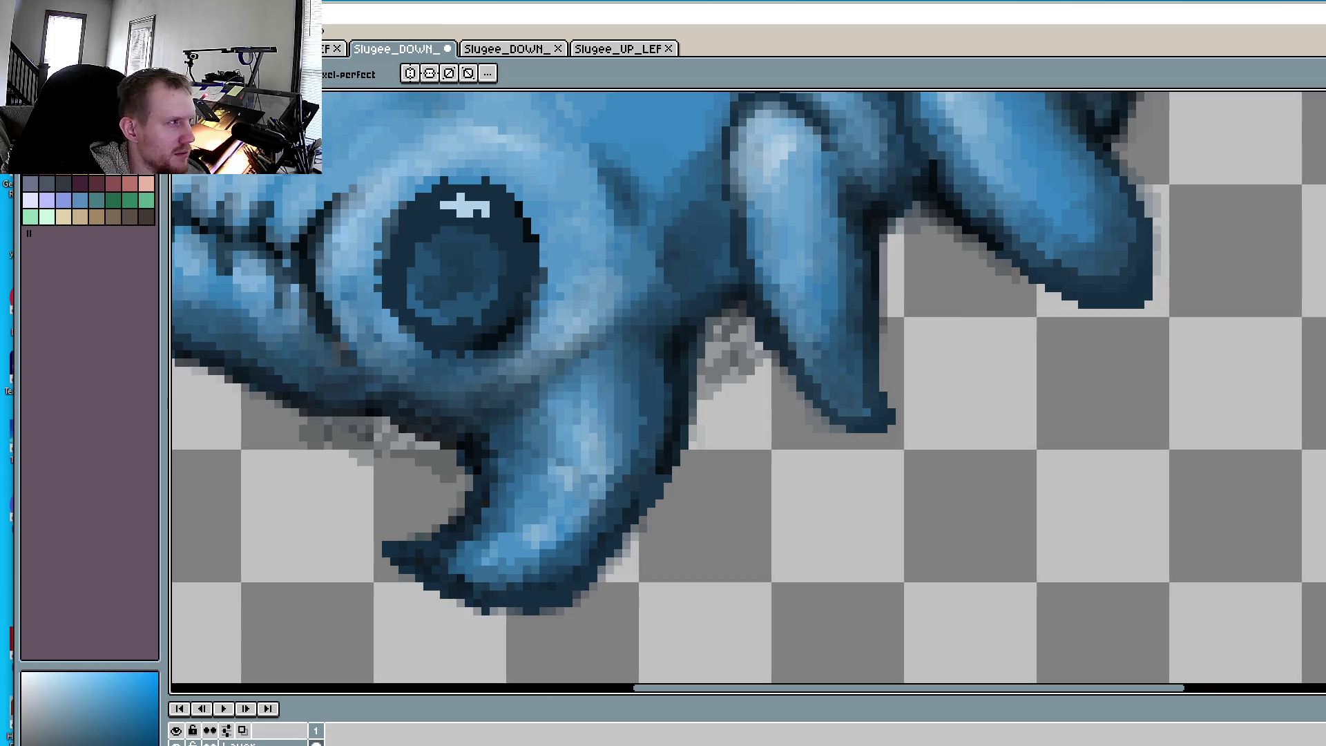
scroll(587, 338, "right", 1)
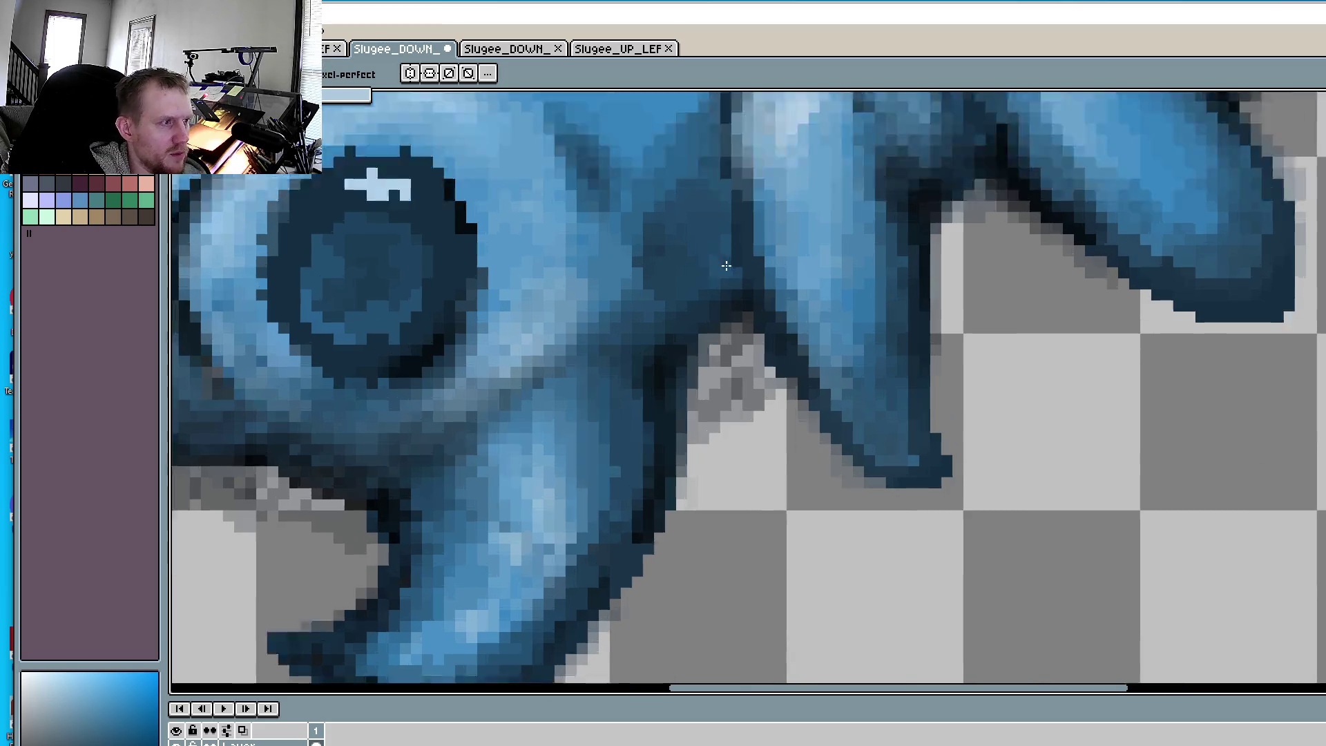
- Pick the shadow's light grey and paint it over the rough shadow area under the body
scroll(768, 516, "up", 2)
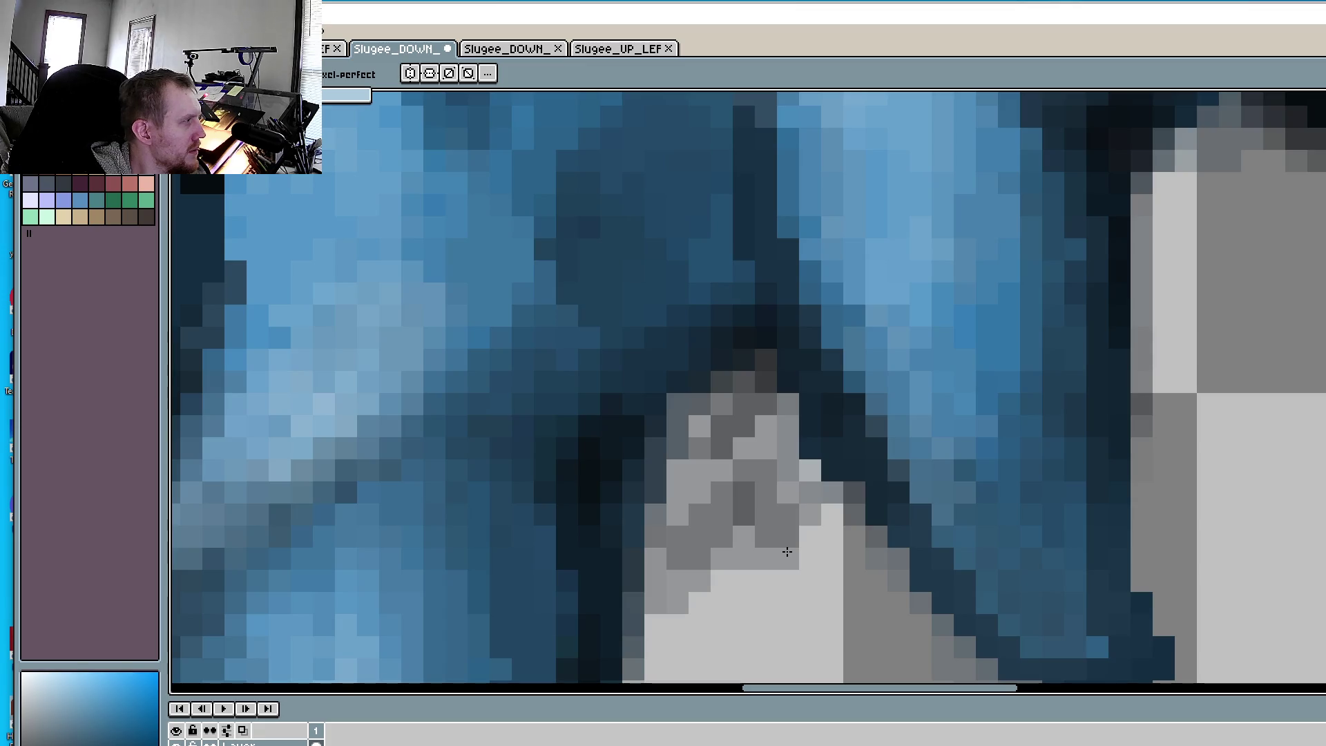
left_click_drag(879, 467, 948, 415)
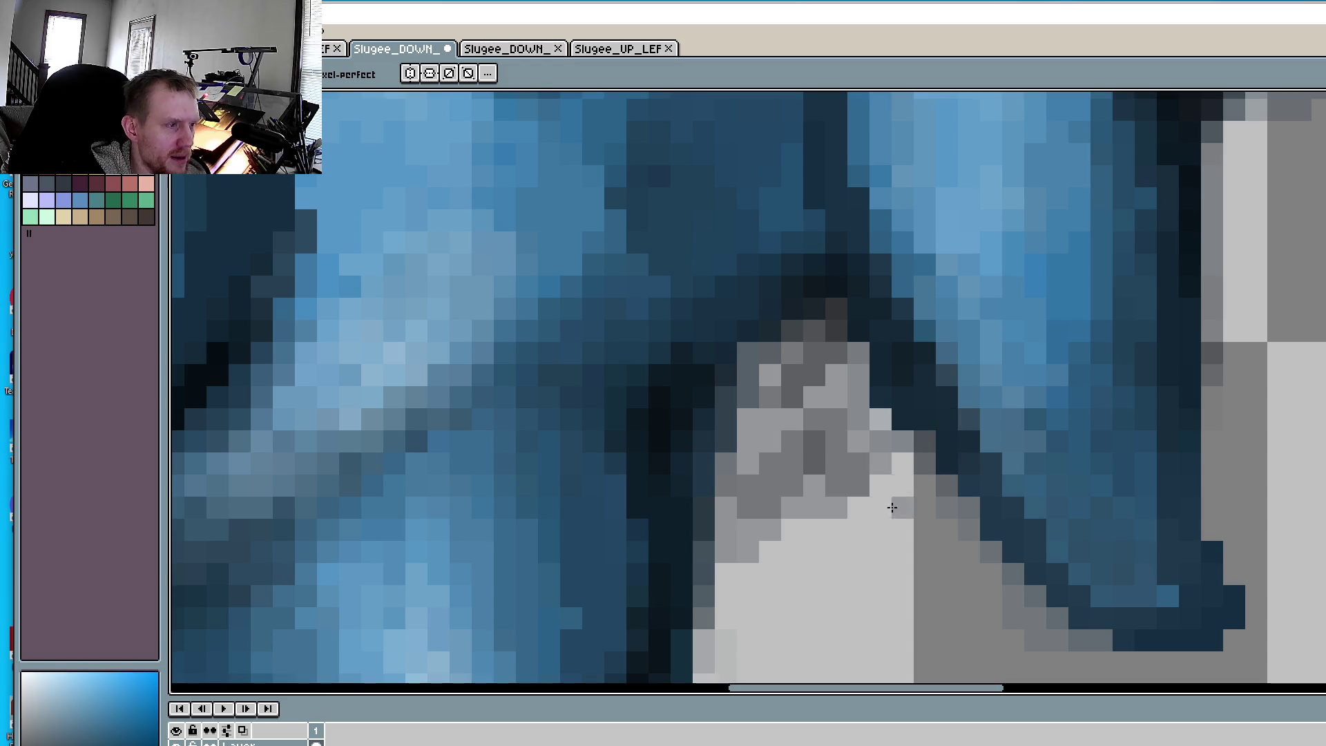
left_click(881, 536, "alt")
mouse_move(887, 530)
left_mouse_down()
mouse_move(835, 504)
mouse_move(836, 480)
mouse_move(770, 507)
mouse_move(792, 442)
mouse_move(746, 465)
mouse_move(835, 417)
mouse_move(815, 420)
mouse_move(858, 417)
mouse_move(879, 438)
mouse_move(769, 394)
mouse_move(816, 442)
left_mouse_up()
- Sample a darker shadow grey and repaint the light patch and shadow edge pixels
left_click(799, 367, "alt")
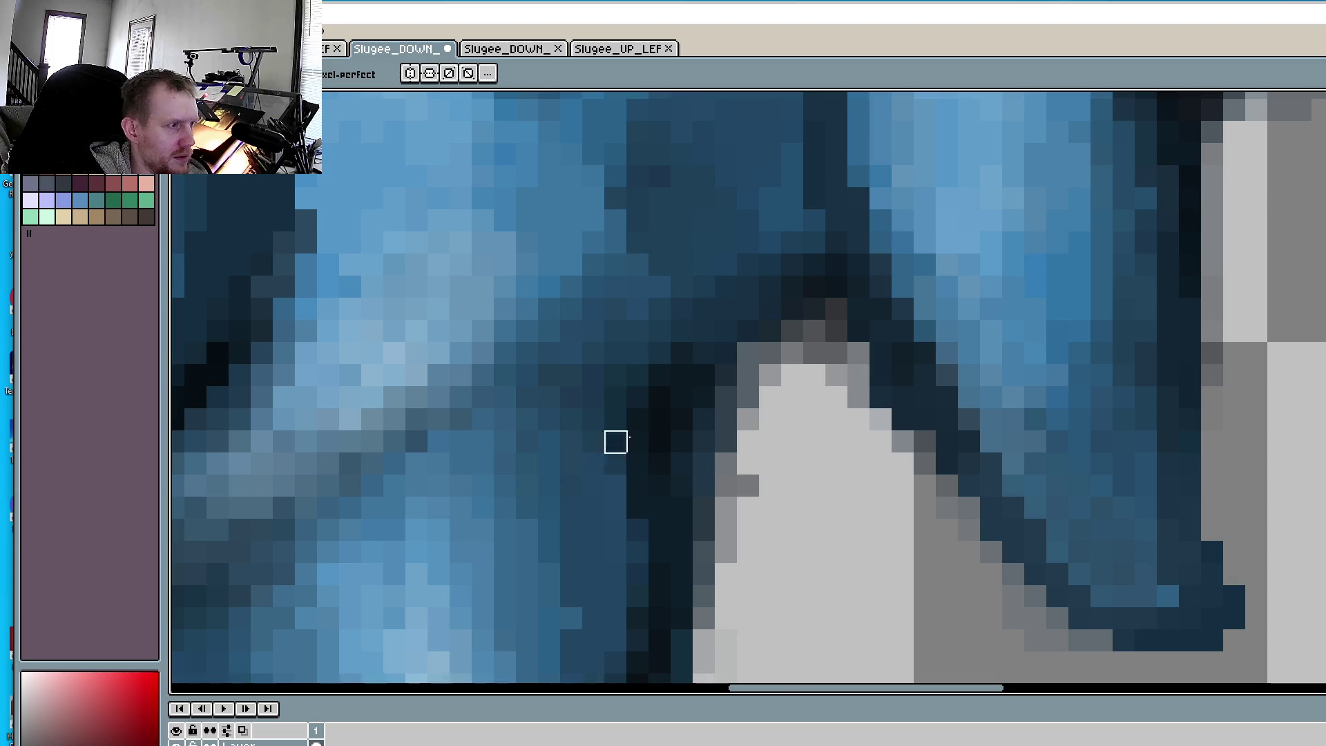
key("alt")
left_click(667, 408, "alt")
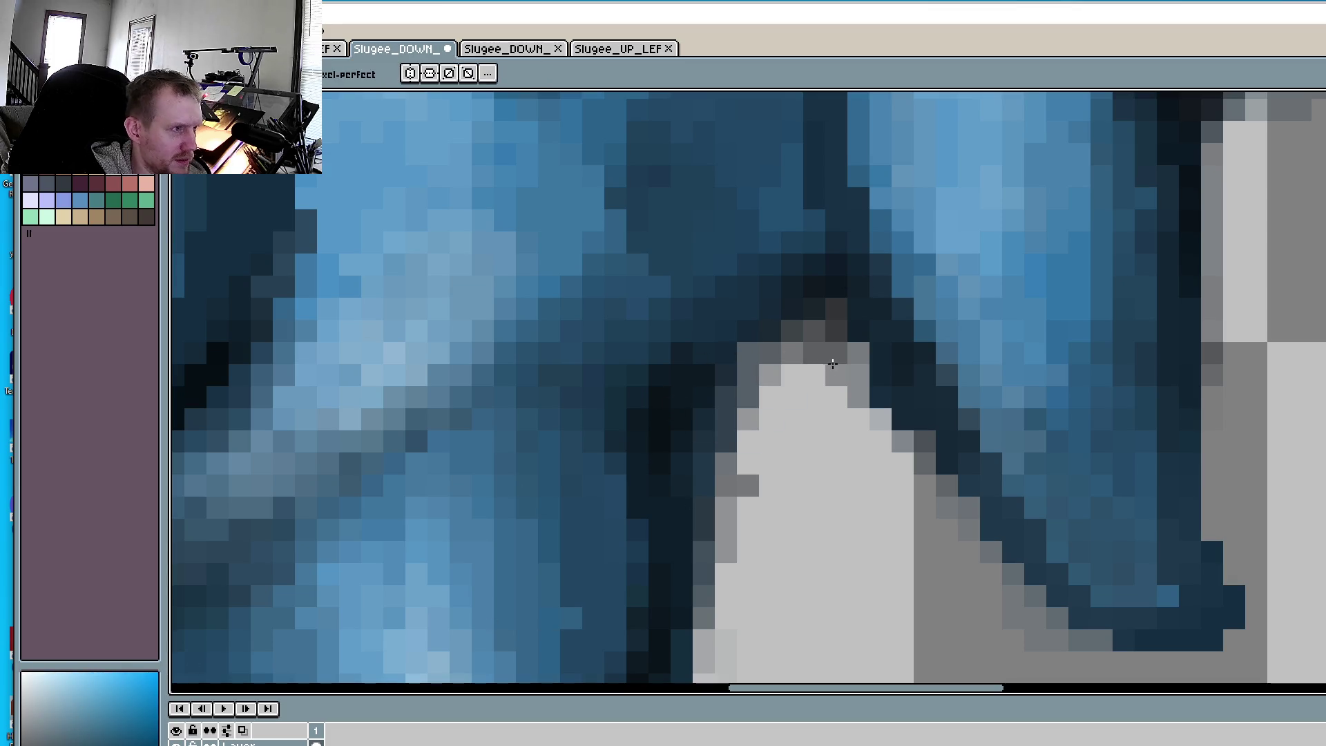
mouse_move(773, 396)
left_mouse_down()
mouse_move(762, 443)
mouse_move(763, 402)
mouse_move(821, 380)
mouse_move(847, 444)
mouse_move(854, 413)
mouse_move(787, 505)
mouse_move(955, 547)
left_mouse_up()
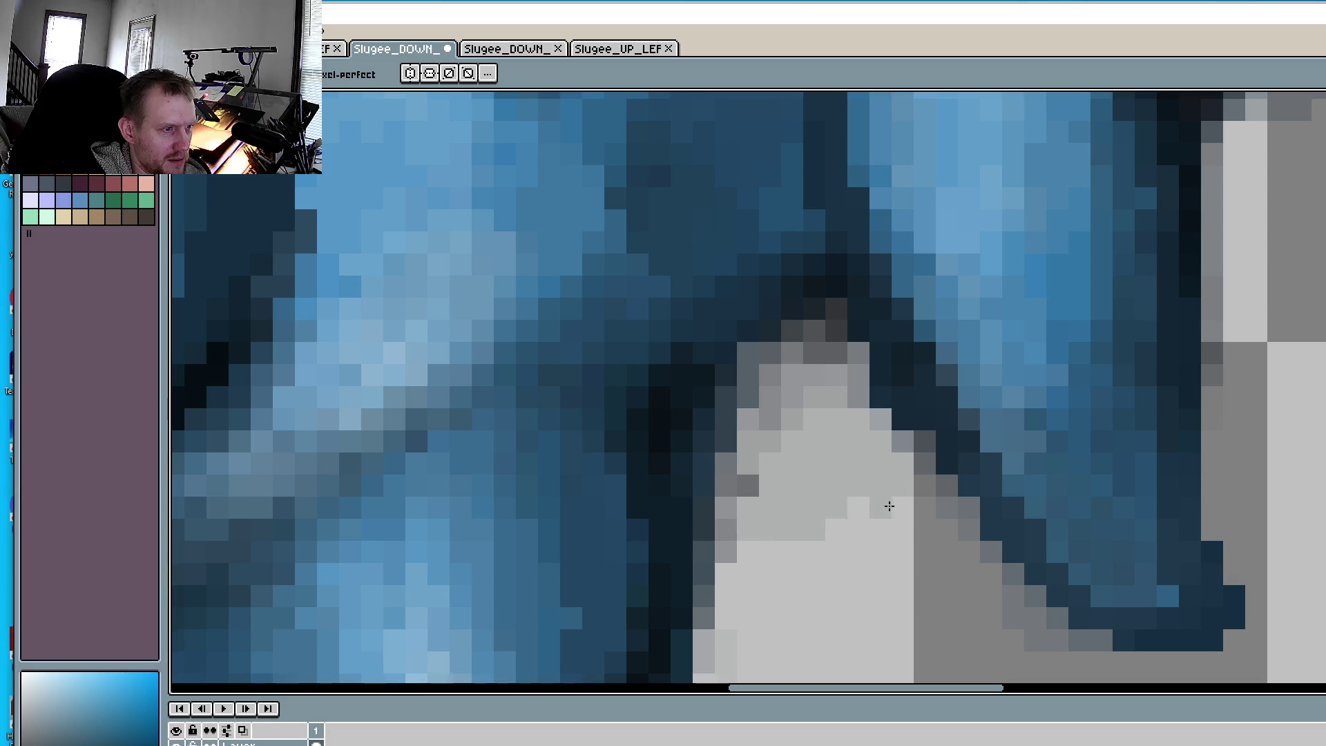
left_click_drag(869, 513, 748, 518)
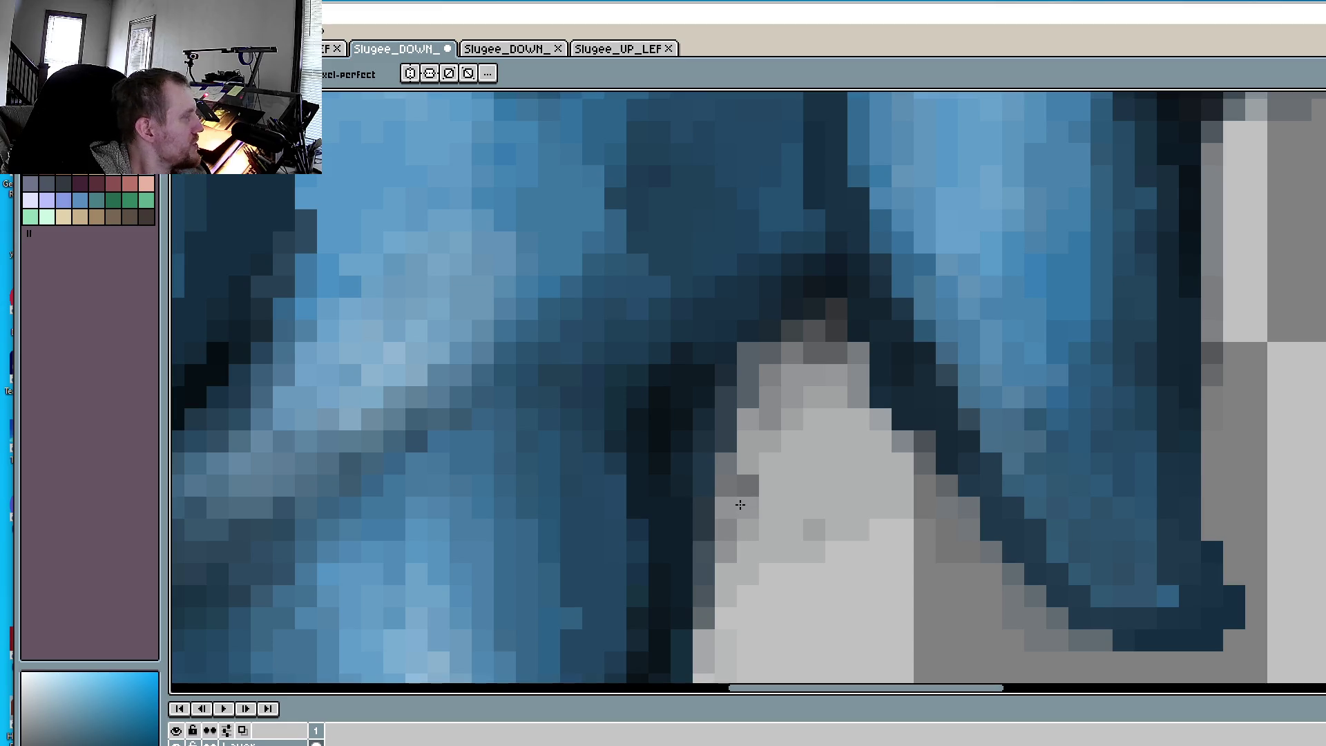
left_click(768, 456)
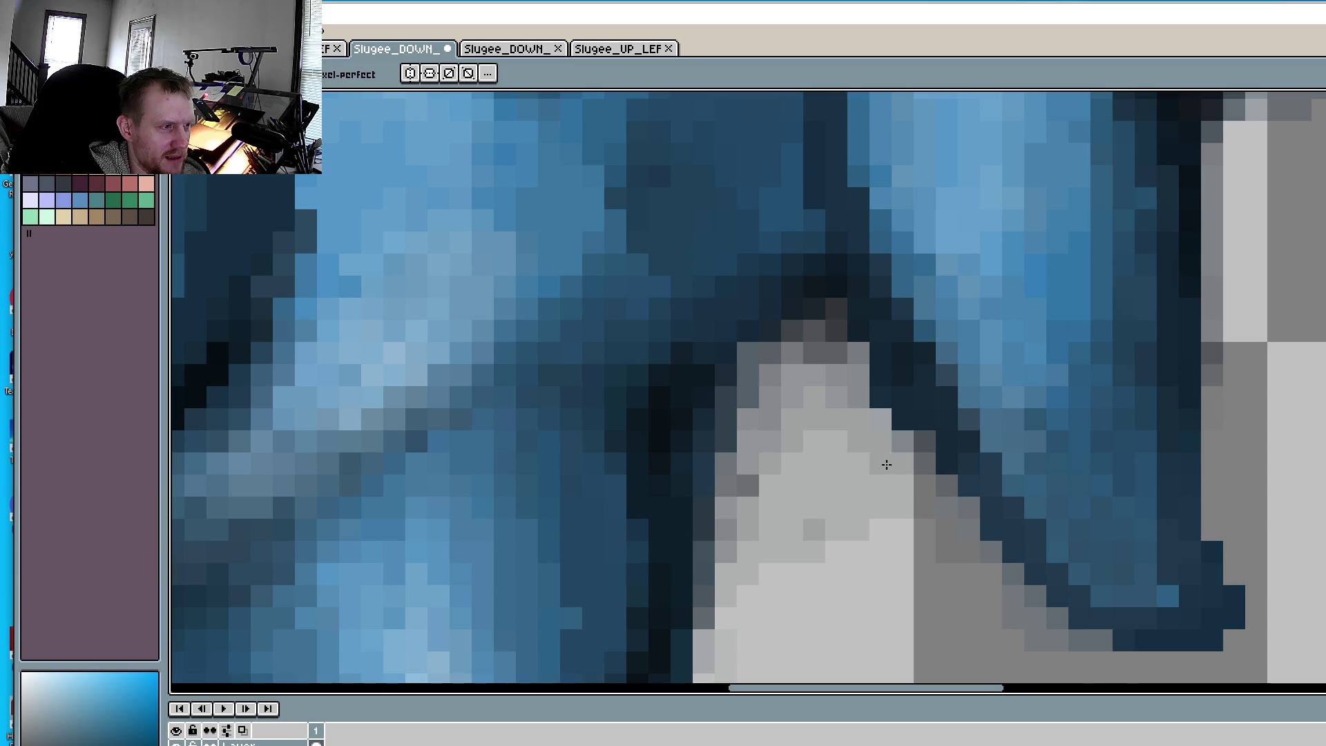
scroll(887, 465, "down", 5)
scroll(898, 449, "up", 4)
scroll(930, 445, "up", 1)
scroll(870, 535, "up", 1)
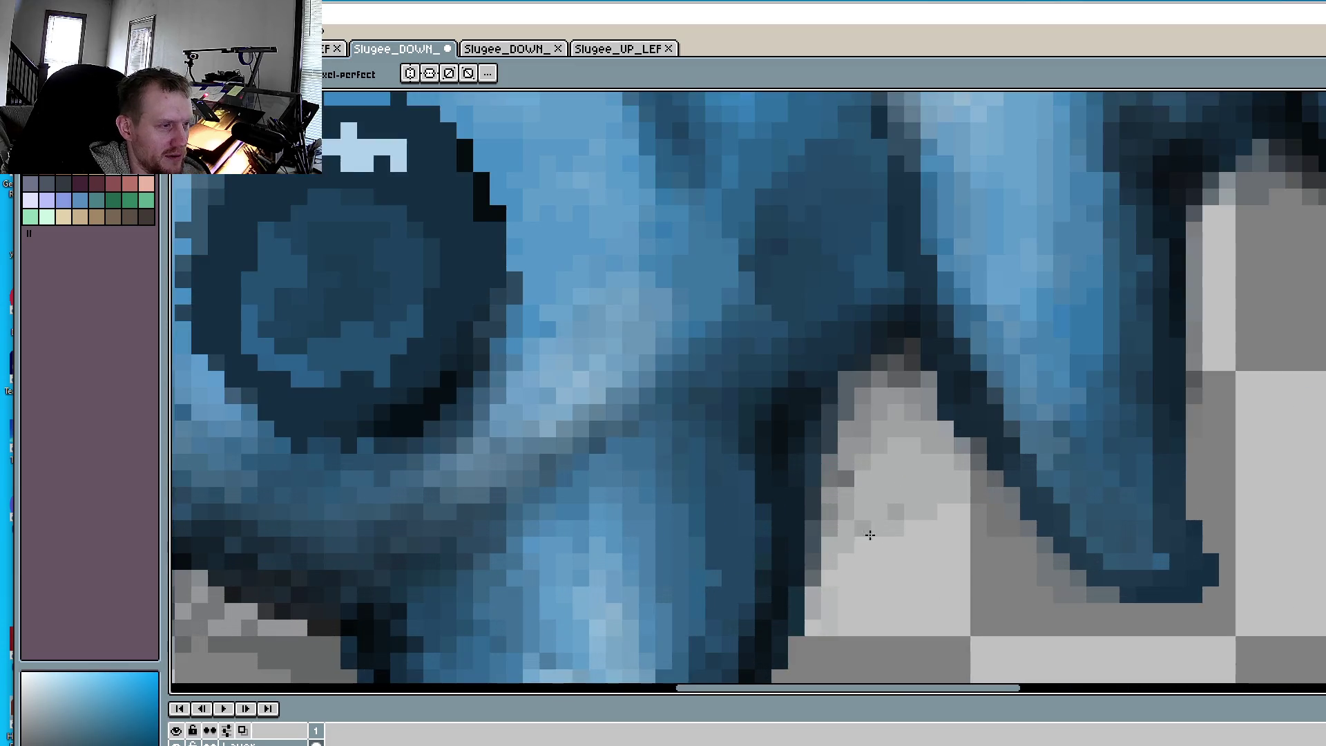
scroll(870, 535, "up", 1)
scroll(788, 457, "down", 1)
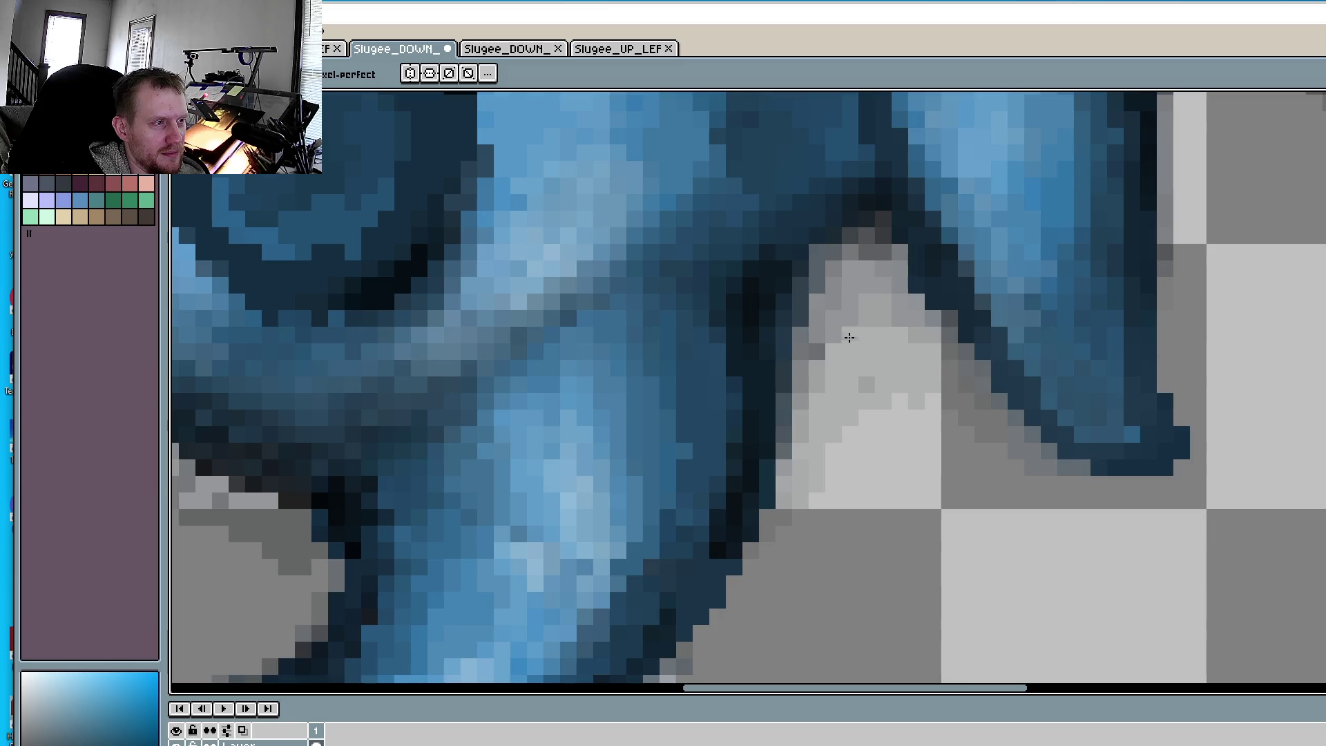
scroll(1213, 335, "down", 3)
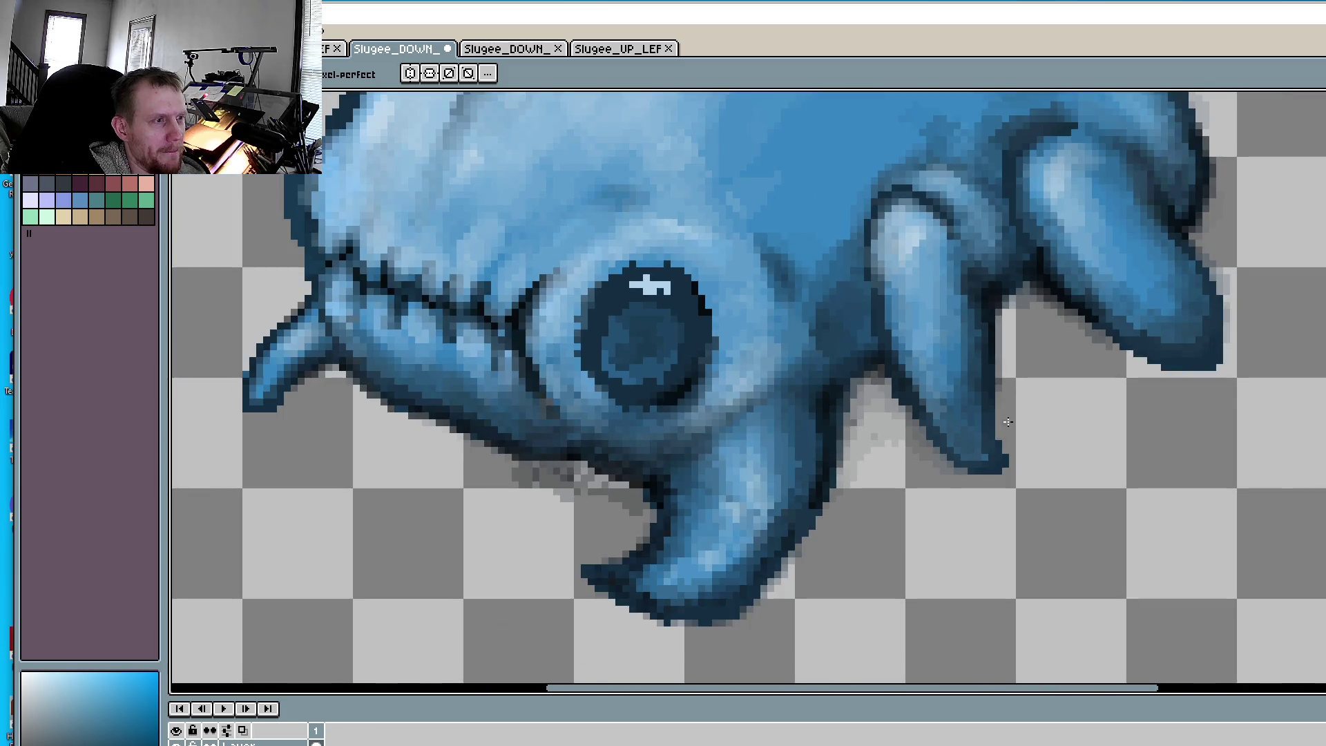
- Turn the light shadow pixels beside the front leg mid-grey, extending along the leg edge
scroll(973, 419, "down", 1)
scroll(959, 419, "up", 2)
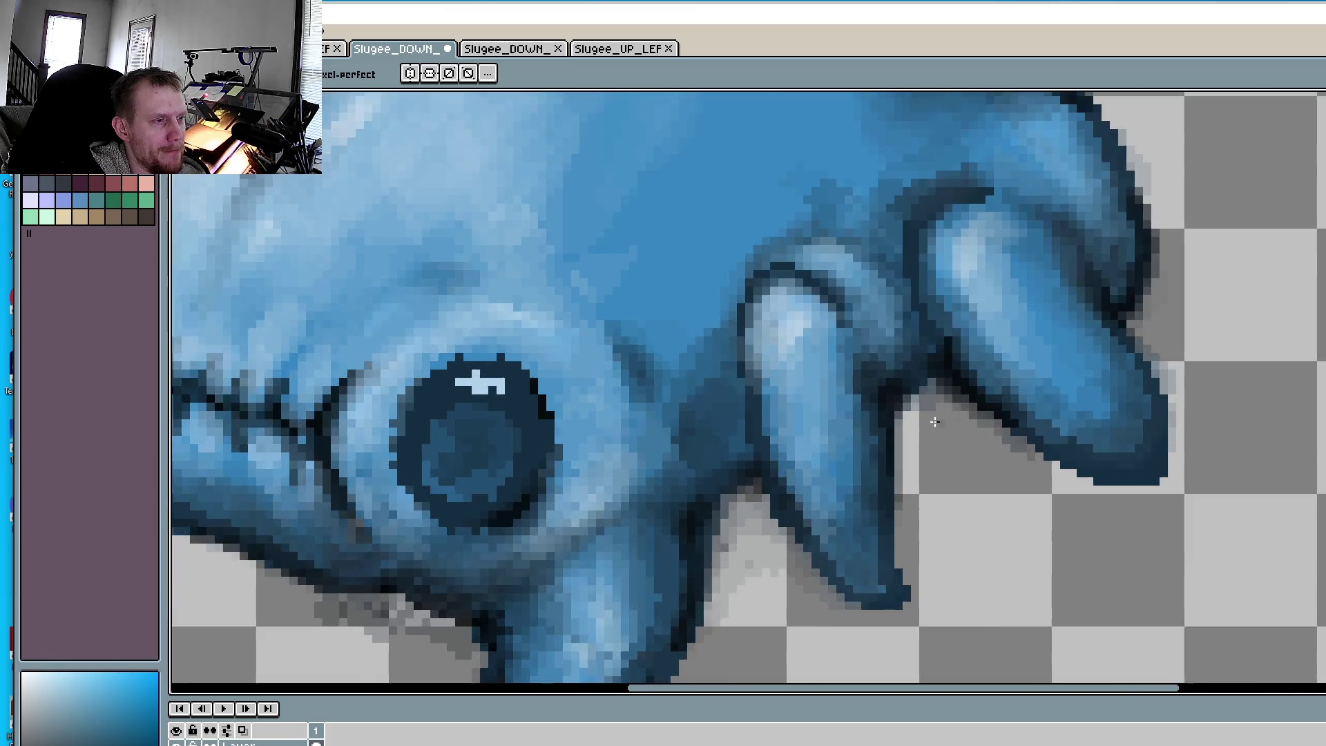
scroll(888, 405, "up", 2)
mouse_move(864, 406)
left_mouse_down()
mouse_move(869, 465)
mouse_move(882, 458)
left_mouse_up()
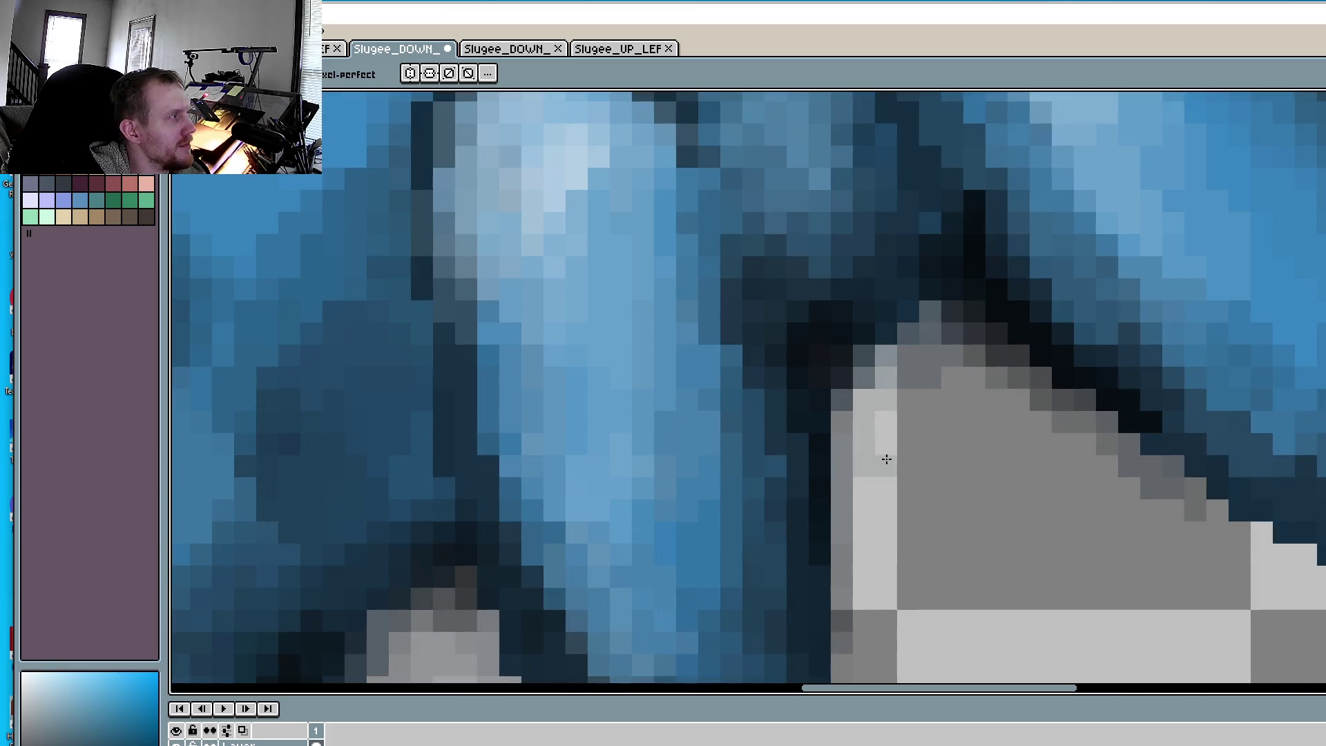
left_click(885, 449)
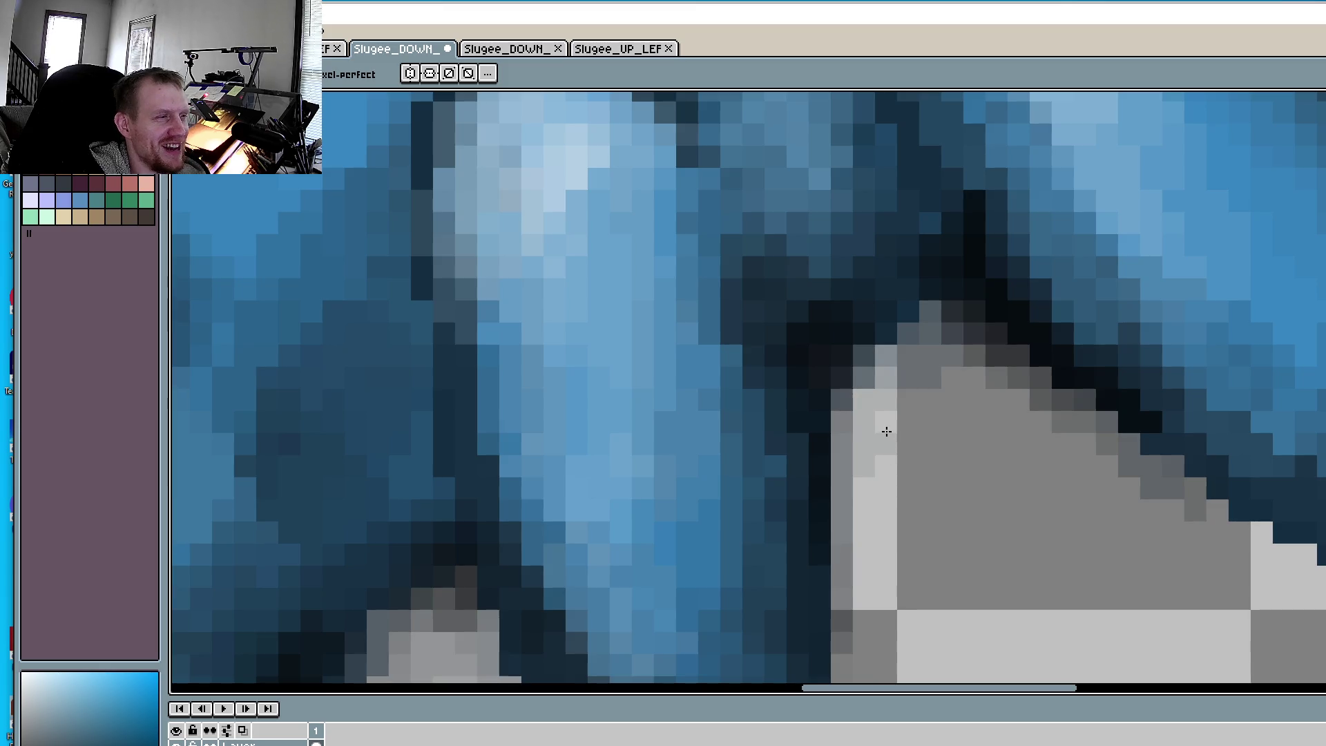
left_click(886, 423)
left_click(902, 420)
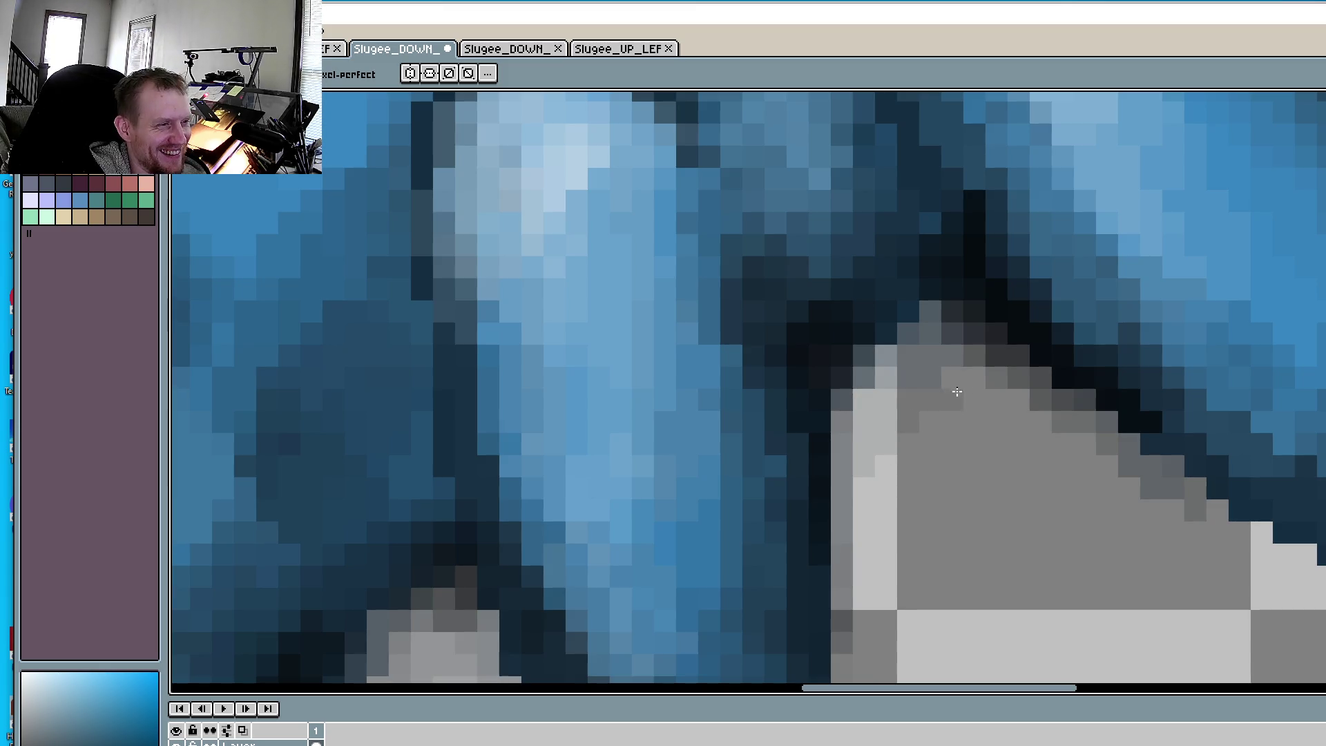
mouse_move(956, 401)
left_mouse_down()
mouse_move(1021, 405)
mouse_move(905, 453)
mouse_move(978, 468)
mouse_move(1075, 448)
mouse_move(1022, 472)
left_mouse_up()
mouse_move(913, 486)
left_mouse_down()
mouse_move(880, 459)
mouse_move(873, 538)
mouse_move(890, 540)
left_mouse_up()
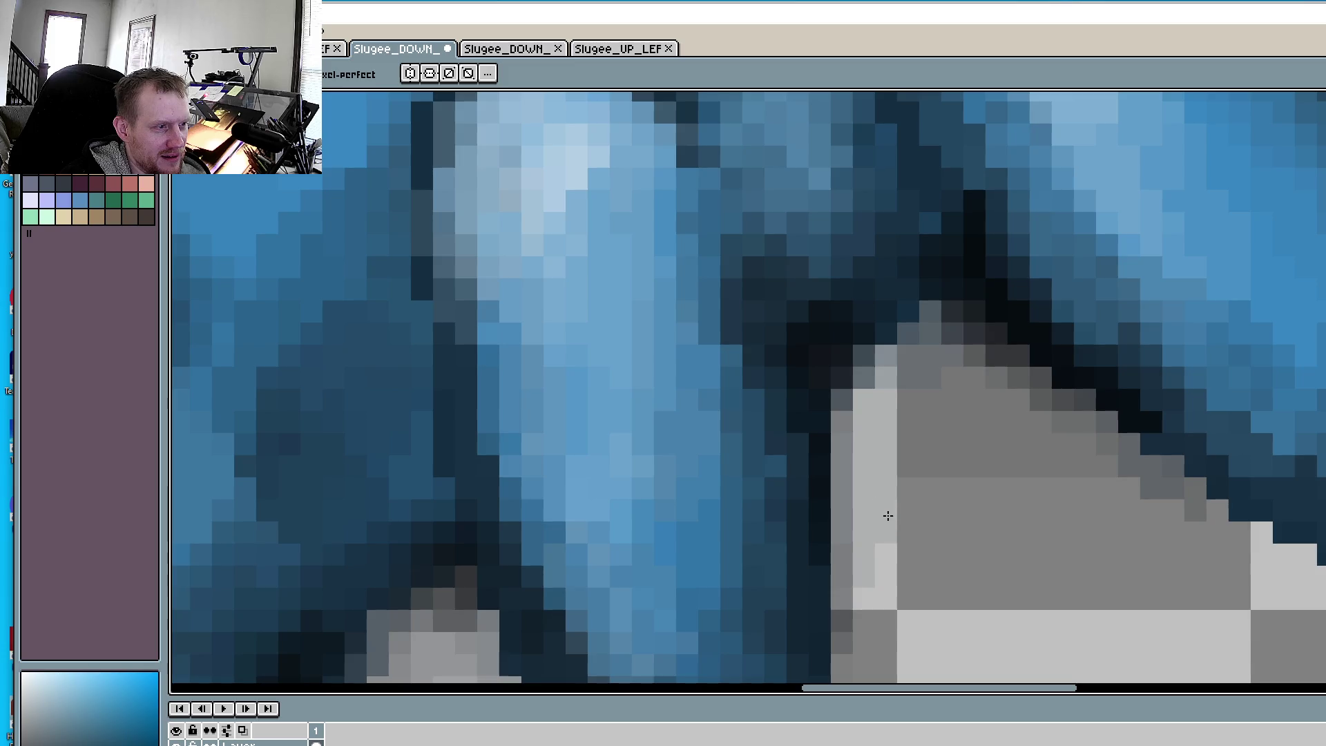
left_click_drag(905, 489, 1108, 489)
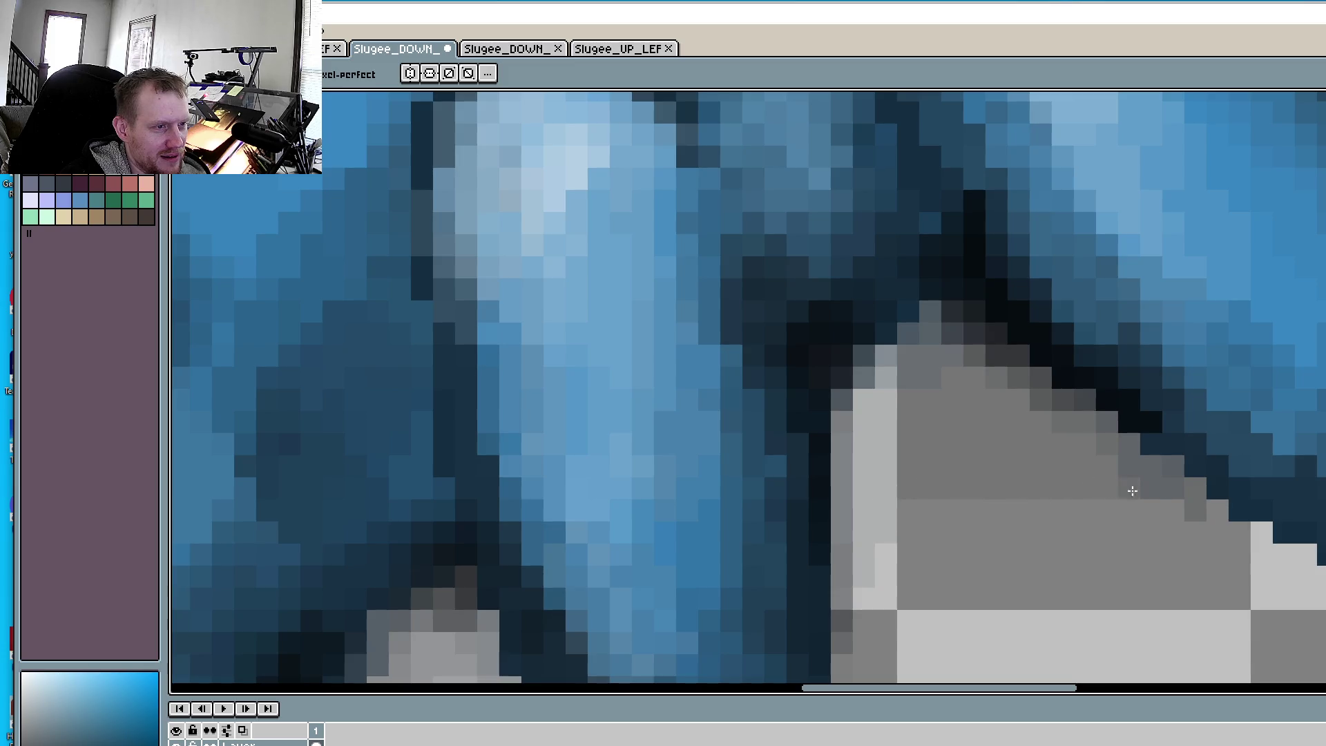
left_click_drag(1218, 516, 1245, 536)
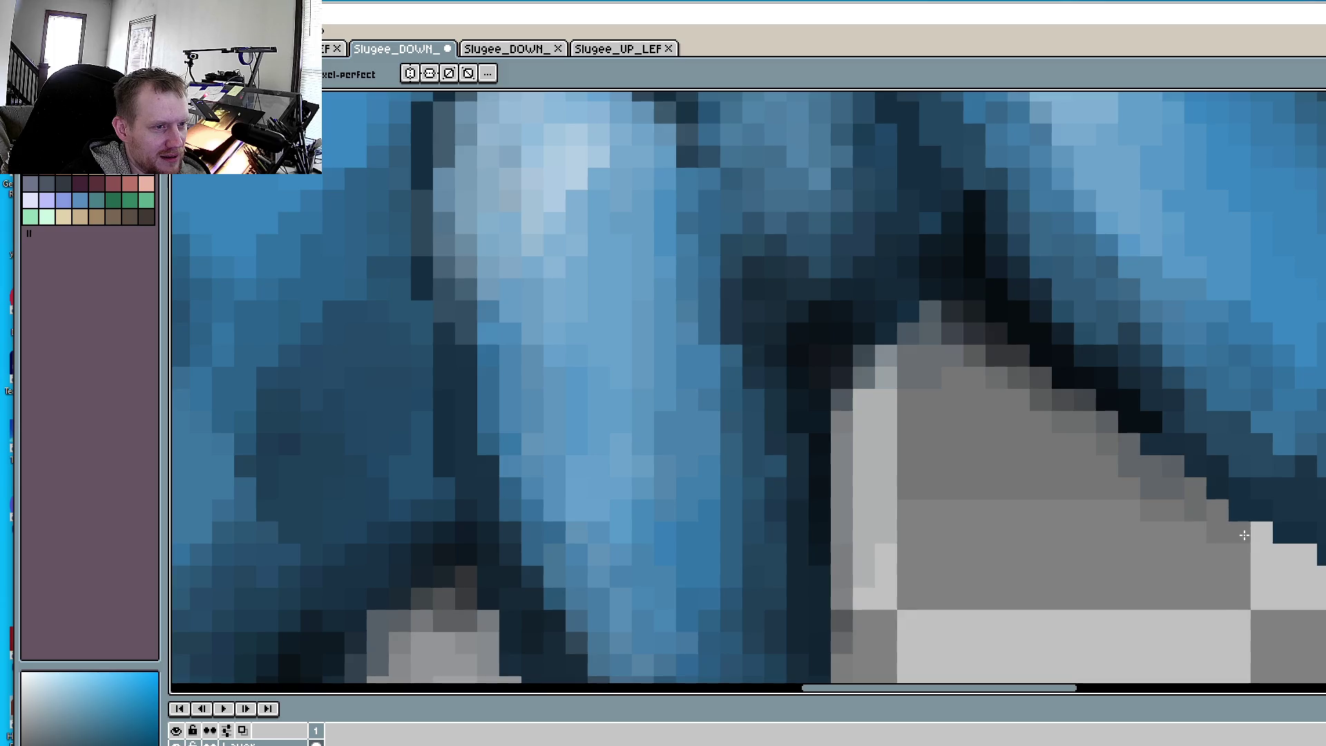
left_click(1296, 557)
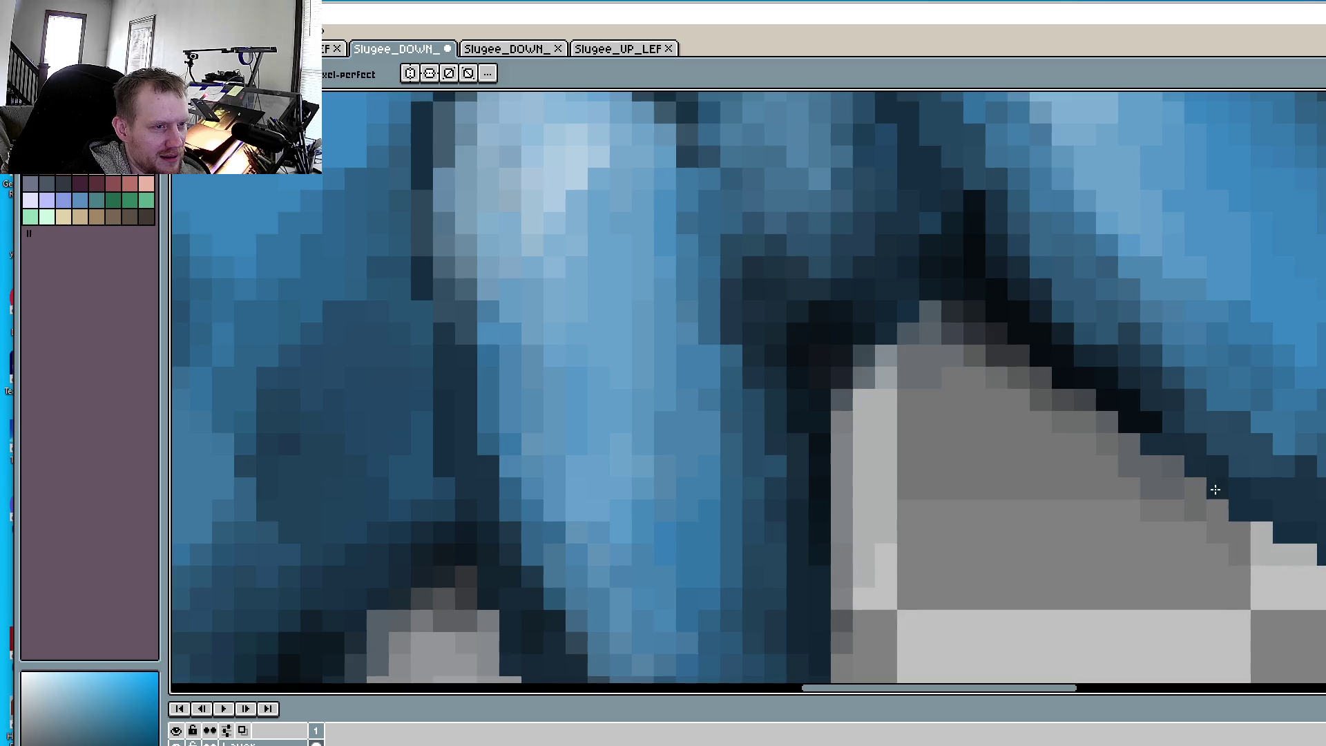
- Sample the dark navy from the leg outline and recolour the black edge pixels with it
left_click(1174, 432, "alt")
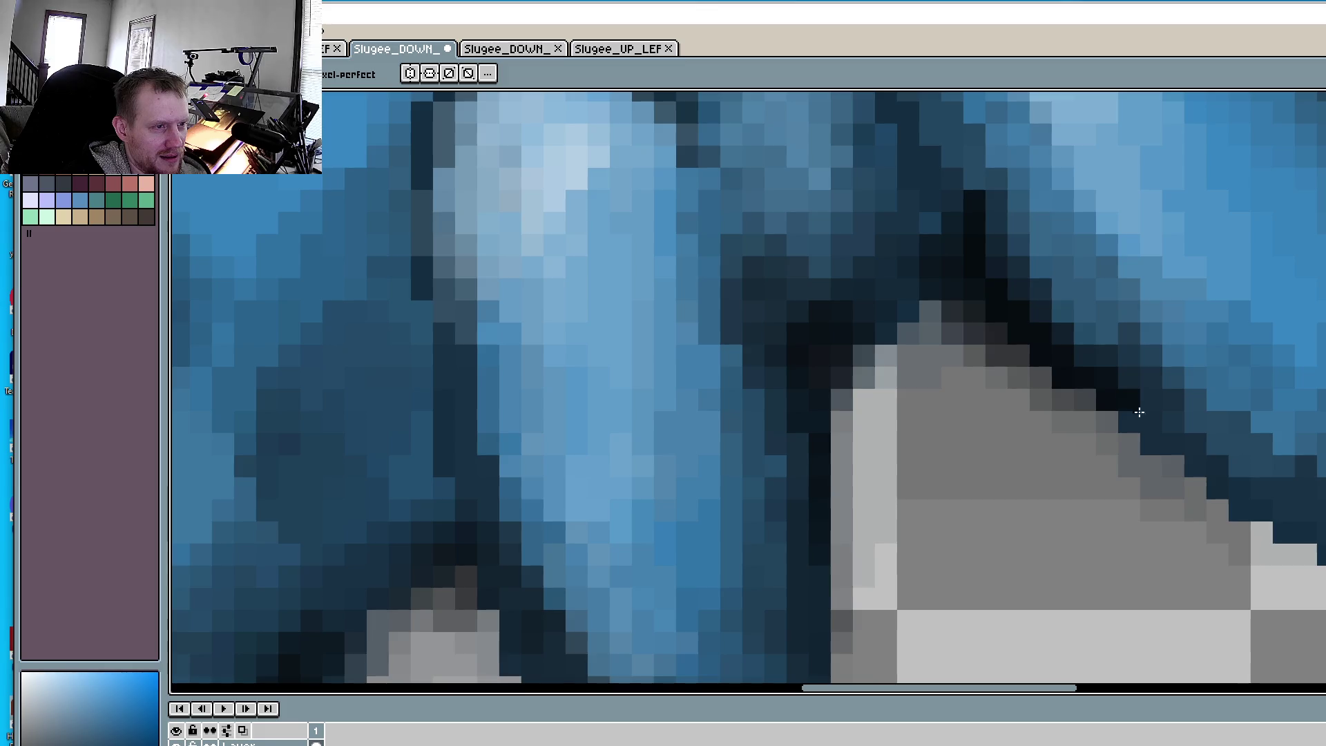
left_click_drag(1139, 413, 1106, 402)
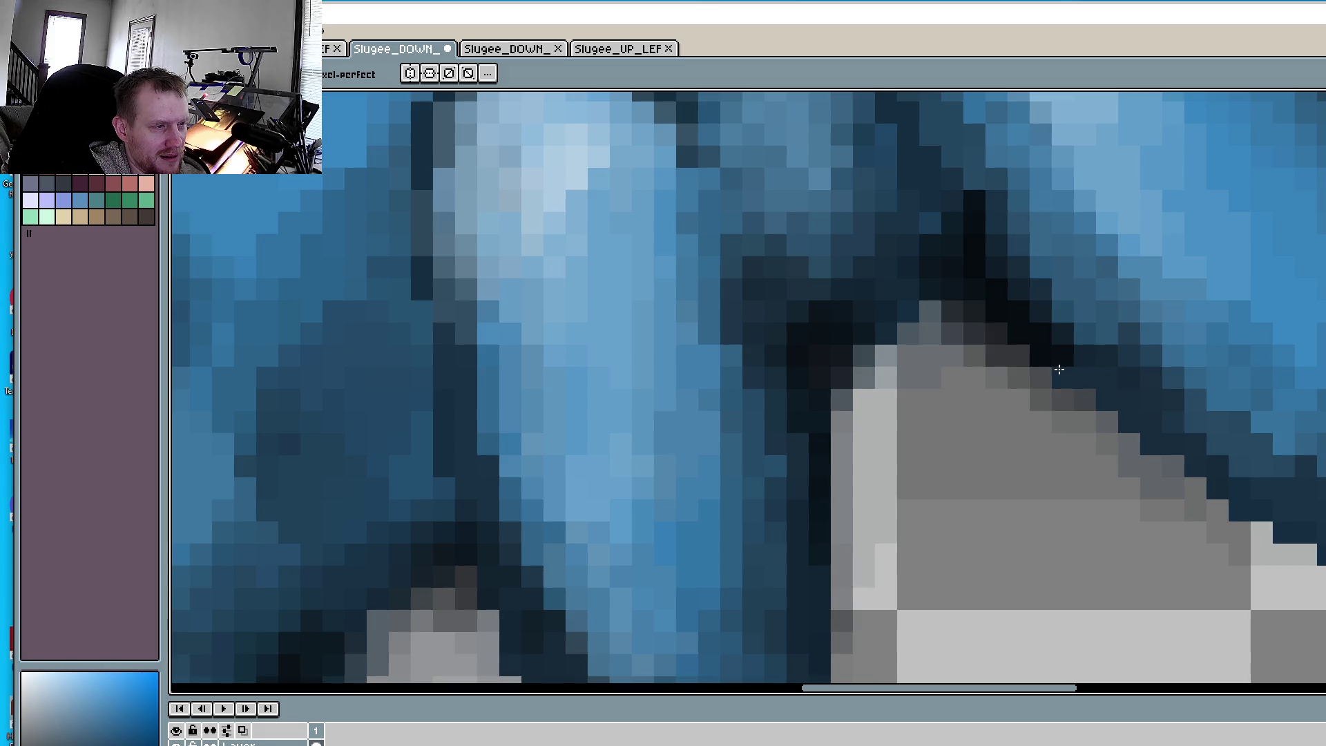
scroll(1174, 311, "down", 1)
scroll(1133, 360, "down", 1)
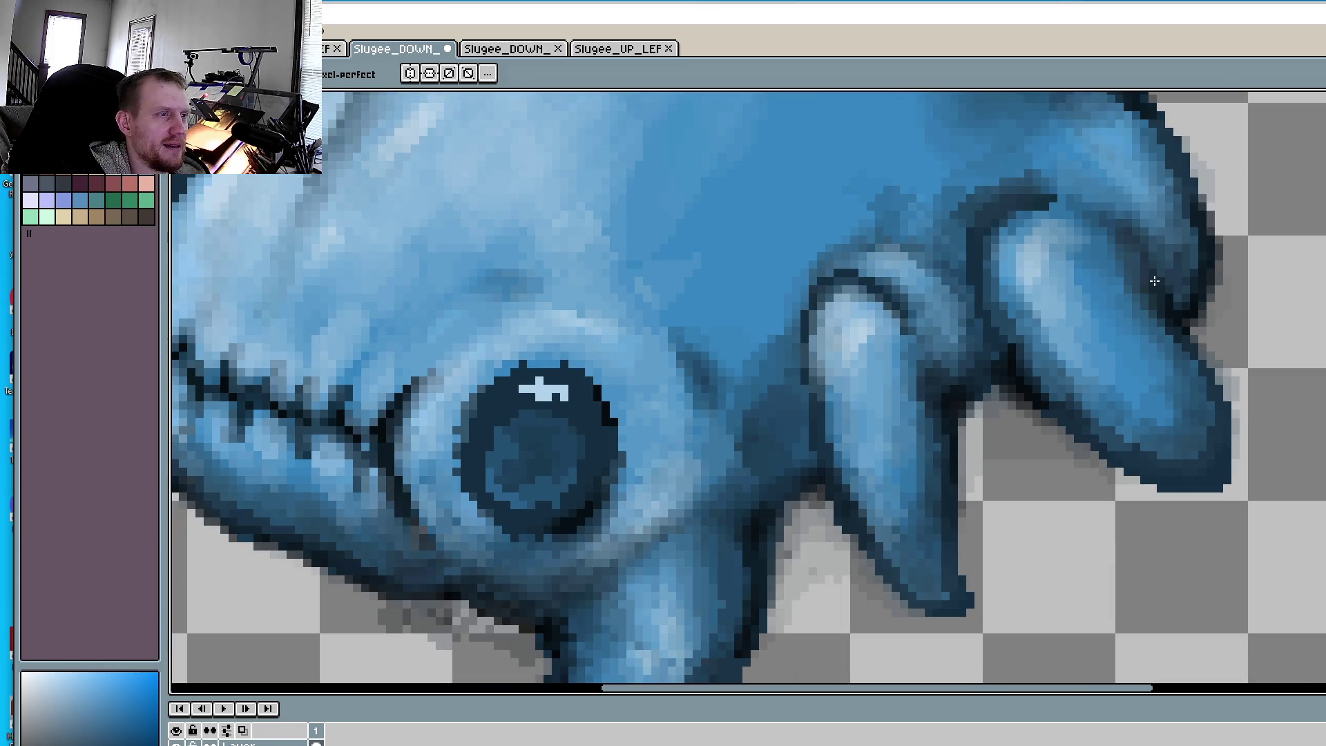
scroll(1140, 394, "down", 1)
scroll(1154, 415, "up", 3)
scroll(1159, 429, "up", 1)
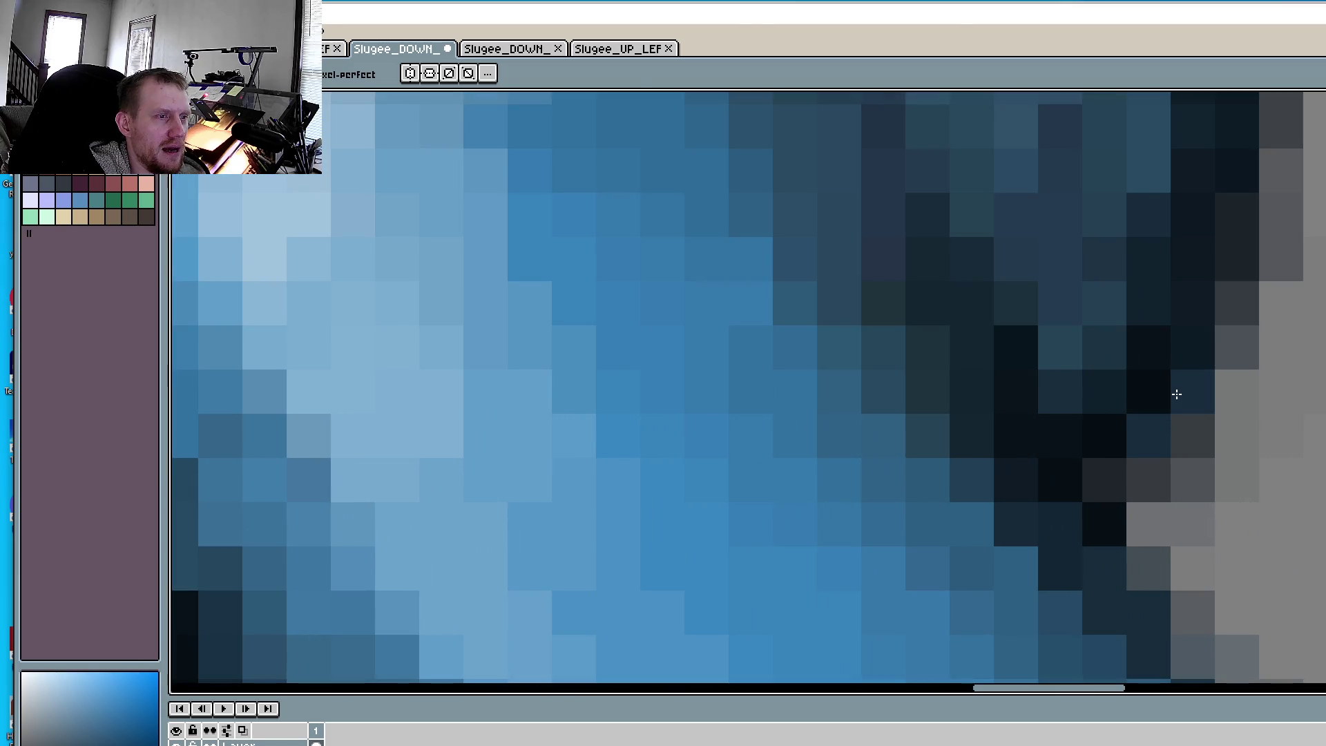
mouse_move(1177, 393)
left_mouse_down()
mouse_move(1287, 201)
mouse_move(1282, 246)
mouse_move(1241, 183)
mouse_move(1282, 125)
left_mouse_up()
scroll(1251, 207, "down", 1)
- Zoom into the mouth and repaint the harsh dark pixels along the mouth line
scroll(1246, 253, "down", 1)
scroll(1196, 345, "down", 1)
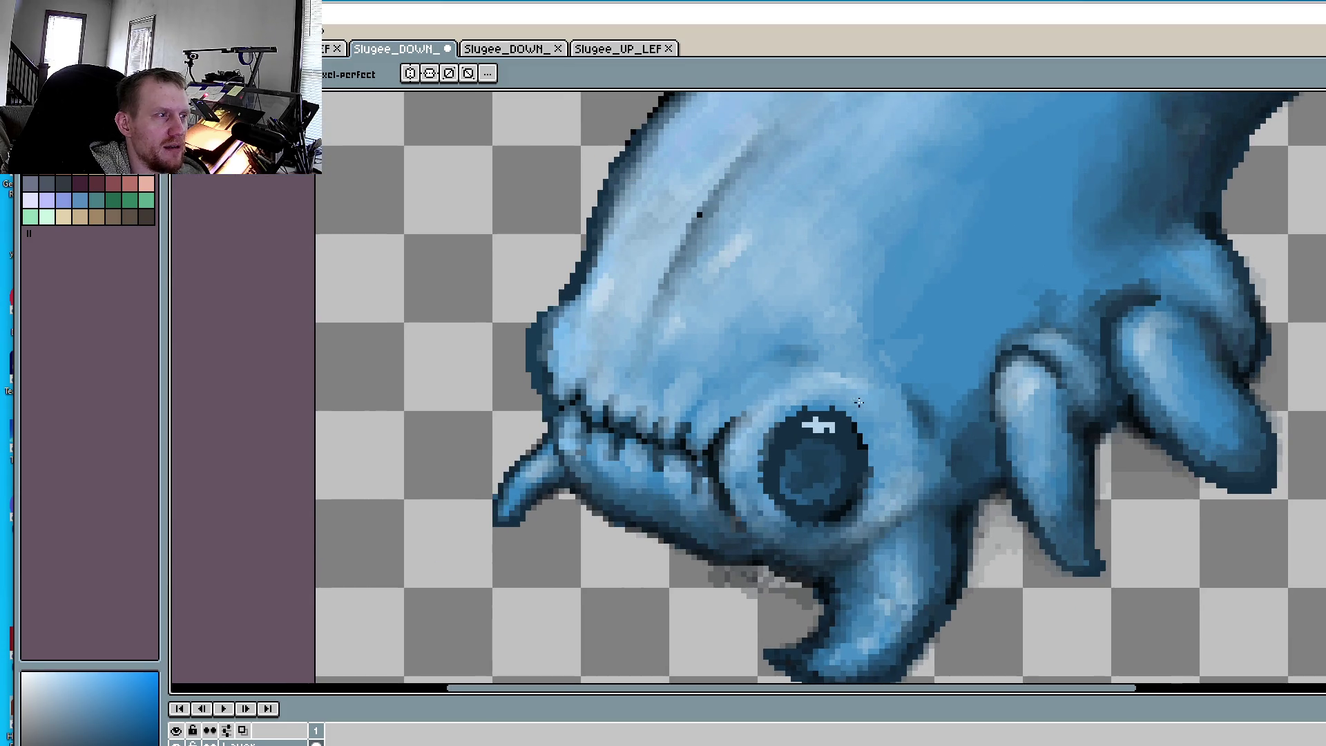
scroll(698, 445, "up", 2)
scroll(790, 355, "up", 1)
scroll(839, 327, "up", 1)
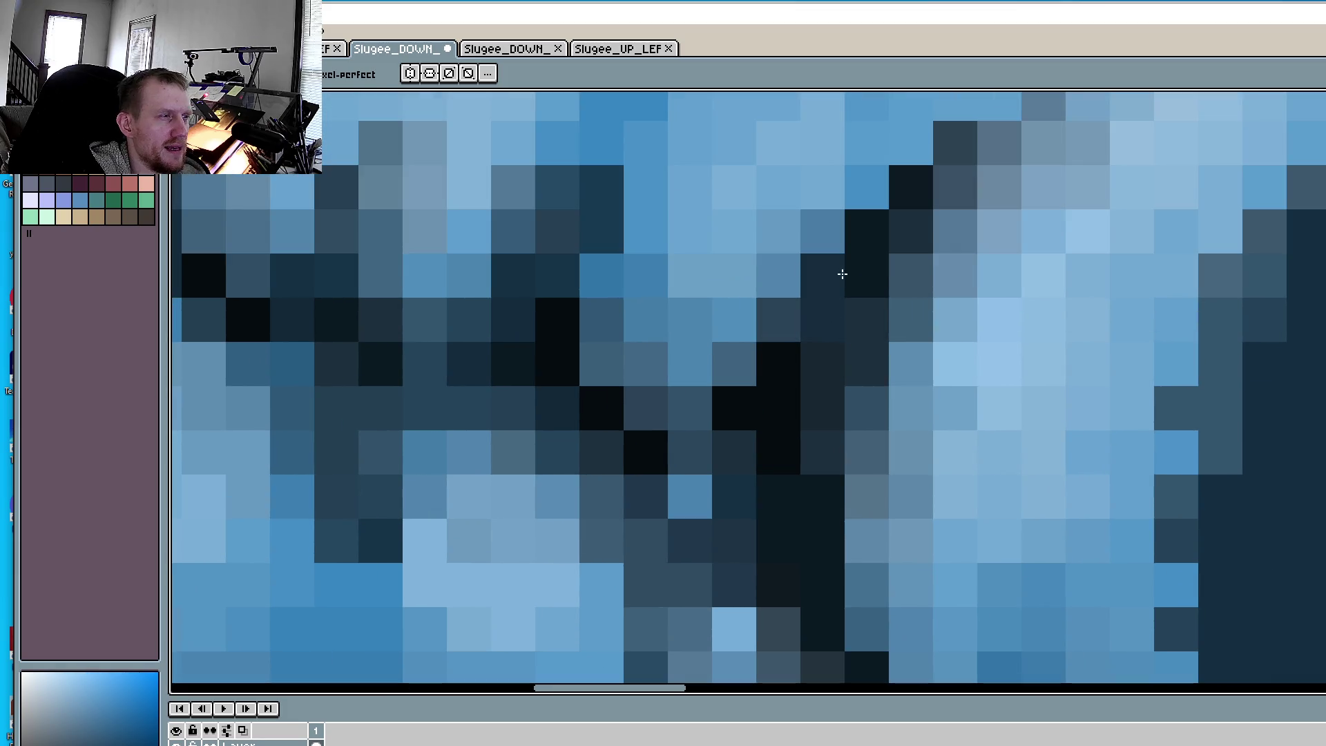
left_click_drag(843, 275, 953, 154)
scroll(920, 407, "down", 2)
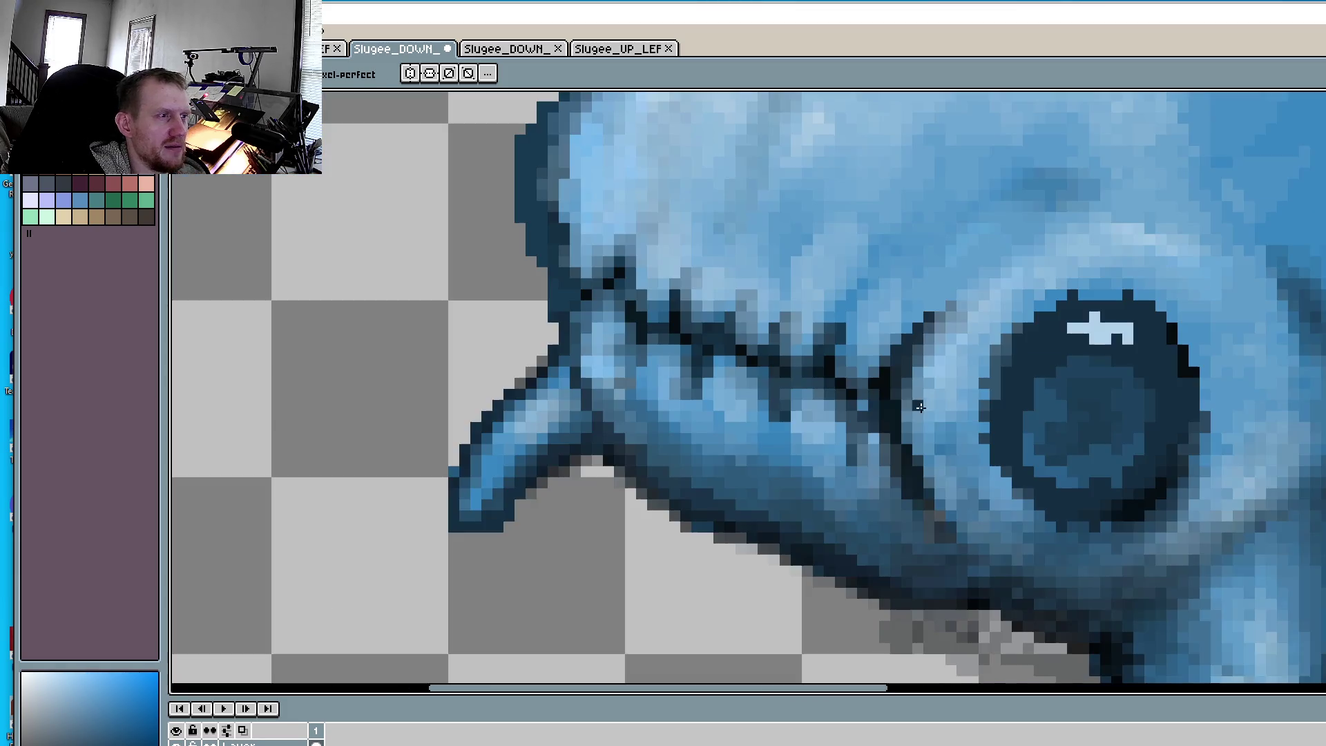
scroll(939, 470, "up", 2)
- Soften the remaining mouth pixels to dark blue, then zoom out to check
mouse_move(940, 477)
left_mouse_down()
mouse_move(911, 405)
mouse_move(956, 406)
mouse_move(913, 349)
left_mouse_up()
left_click(867, 281)
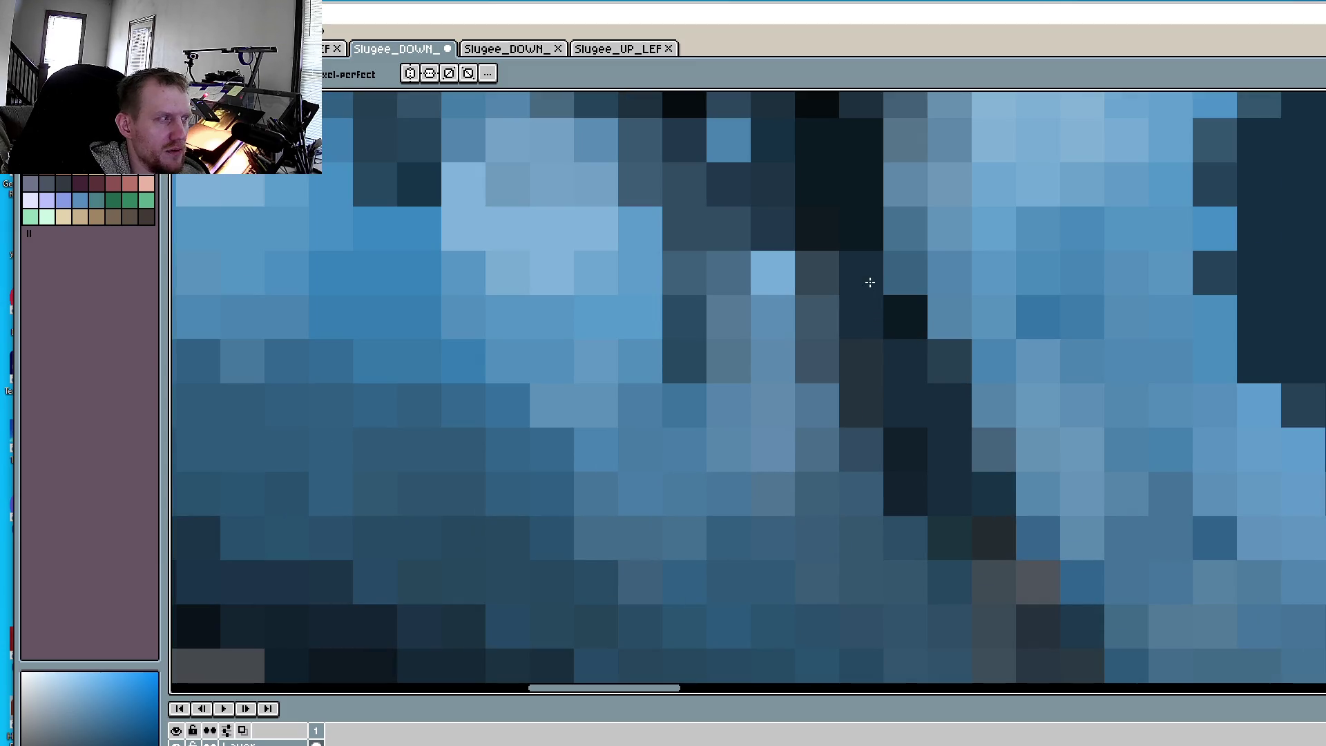
left_click(825, 363)
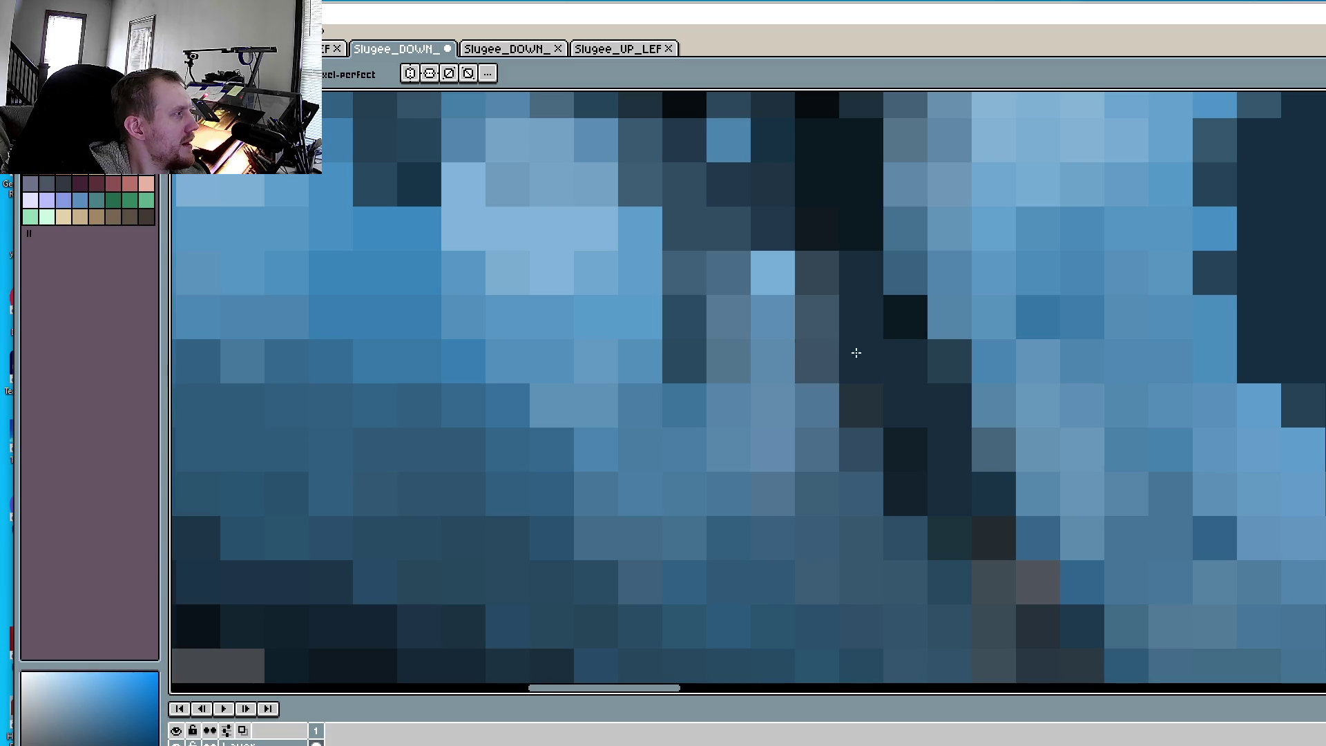
scroll(857, 353, "down", 1)
scroll(869, 368, "down", 1)
scroll(868, 368, "right", 1)
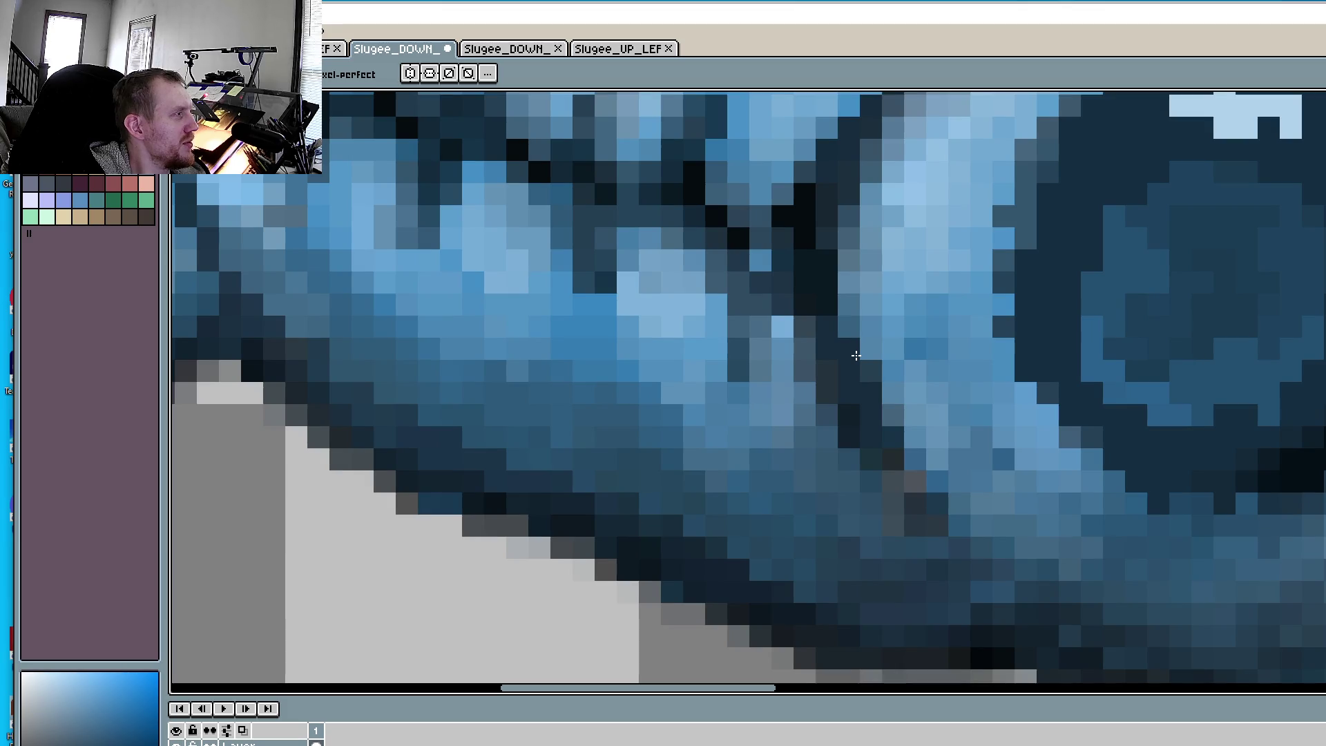
scroll(1021, 295, "down", 3)
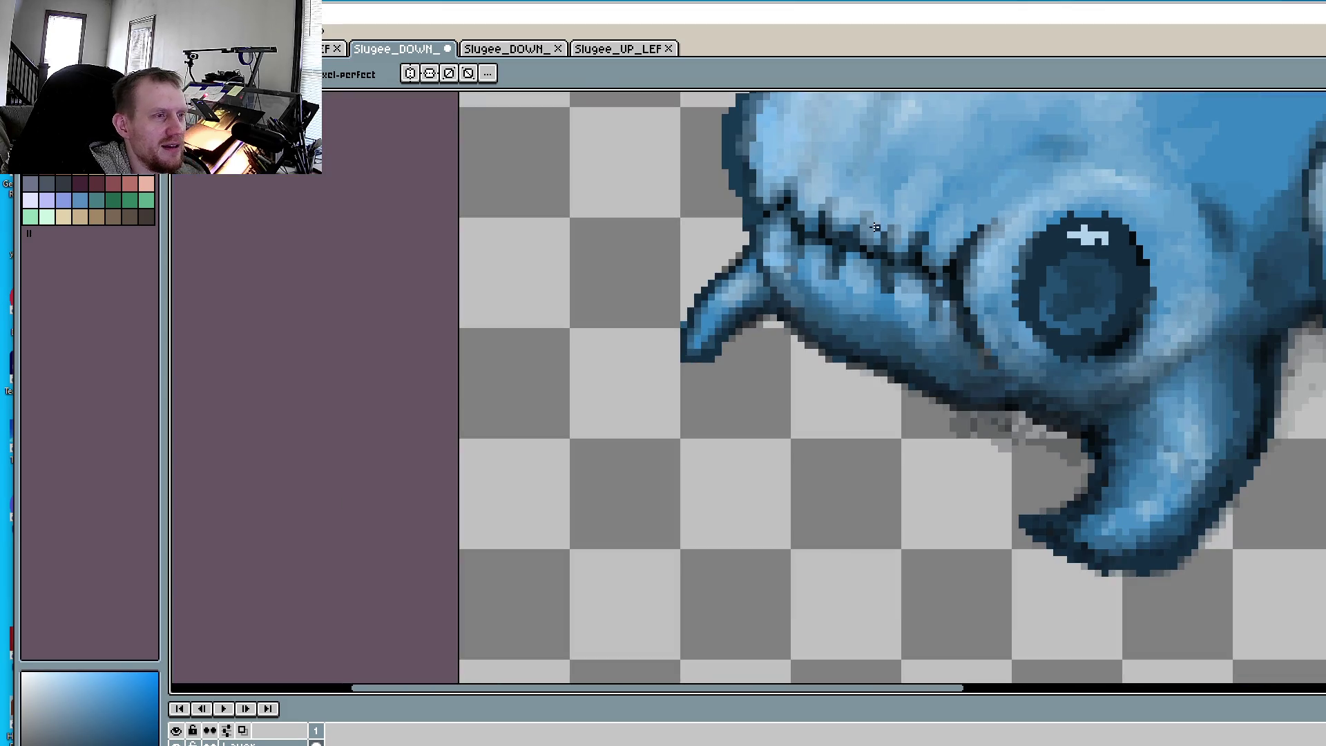
scroll(875, 228, "down", 3)
scroll(892, 438, "up", 1)
scroll(891, 438, "up", 1)
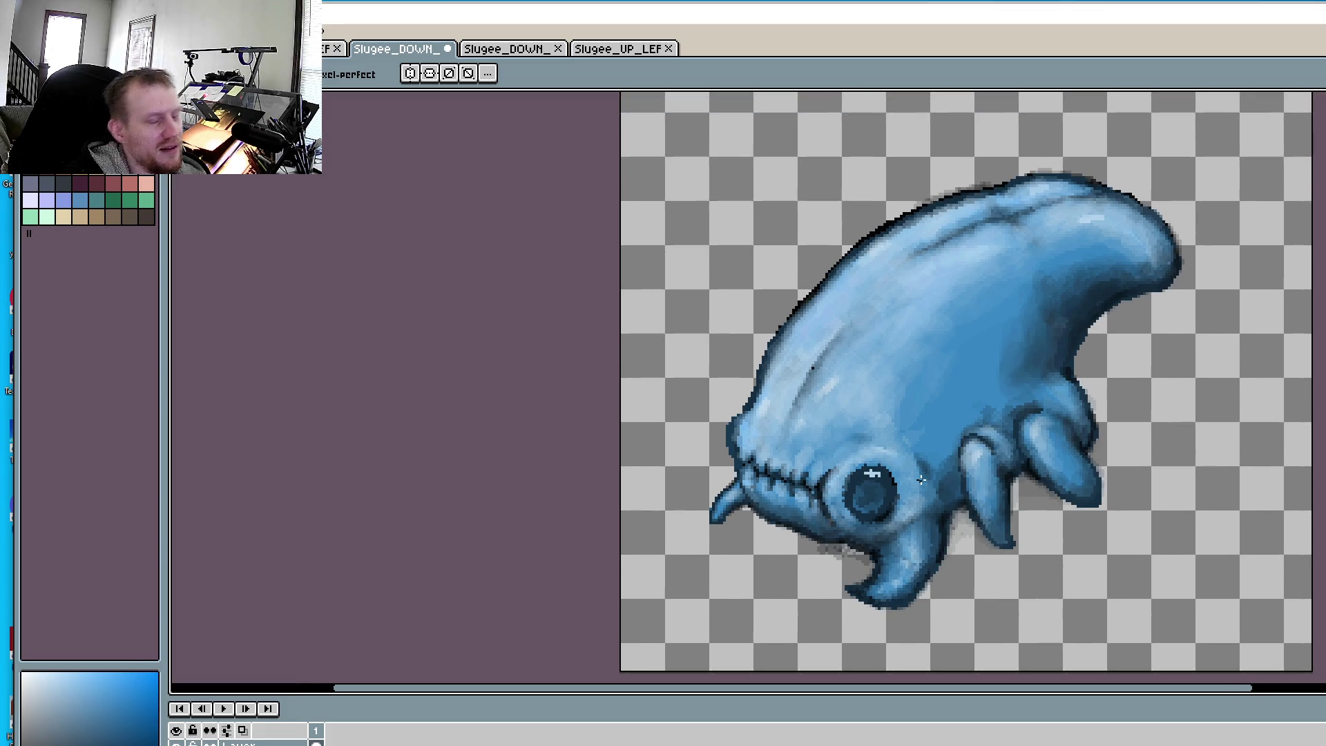
scroll(789, 571, "up", 3)
- Sample a dark grey and paint it along the lower part of the jaw's shadow edge
scroll(789, 571, "down", 1)
scroll(753, 549, "up", 2)
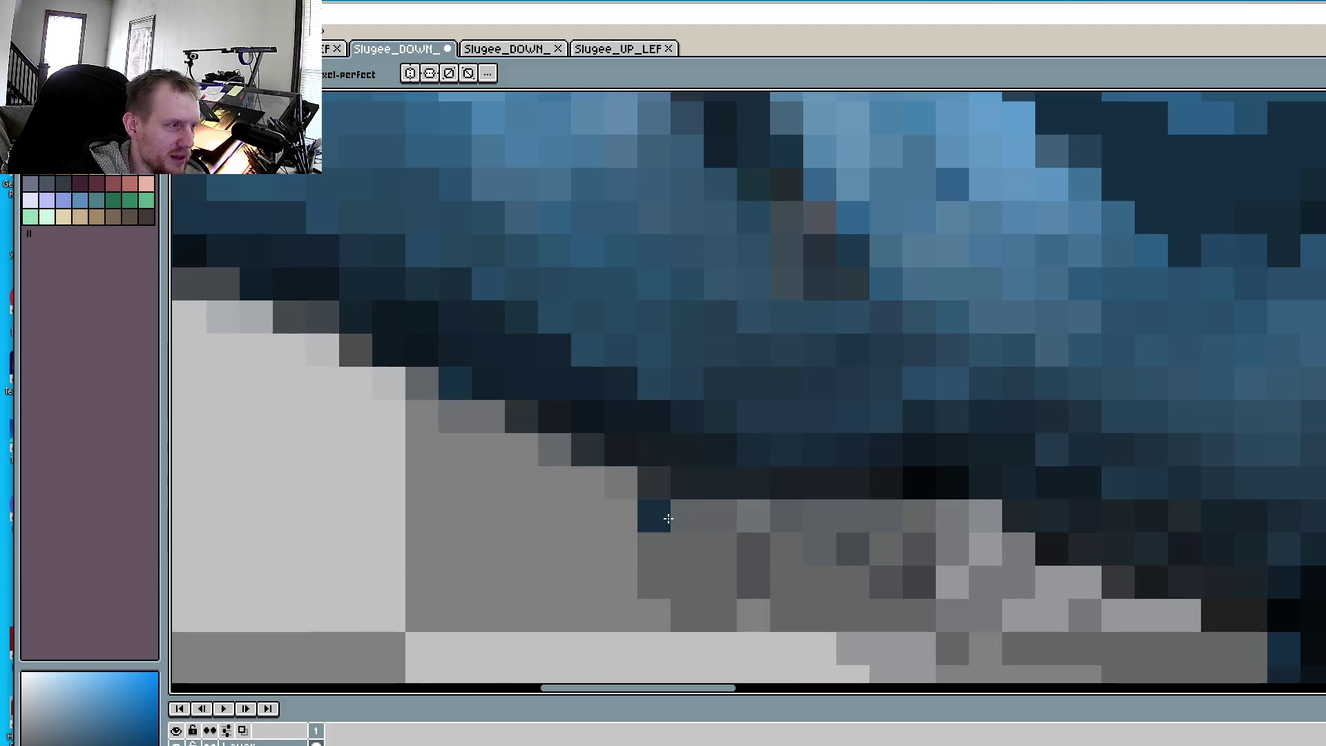
key("i")
key("b")
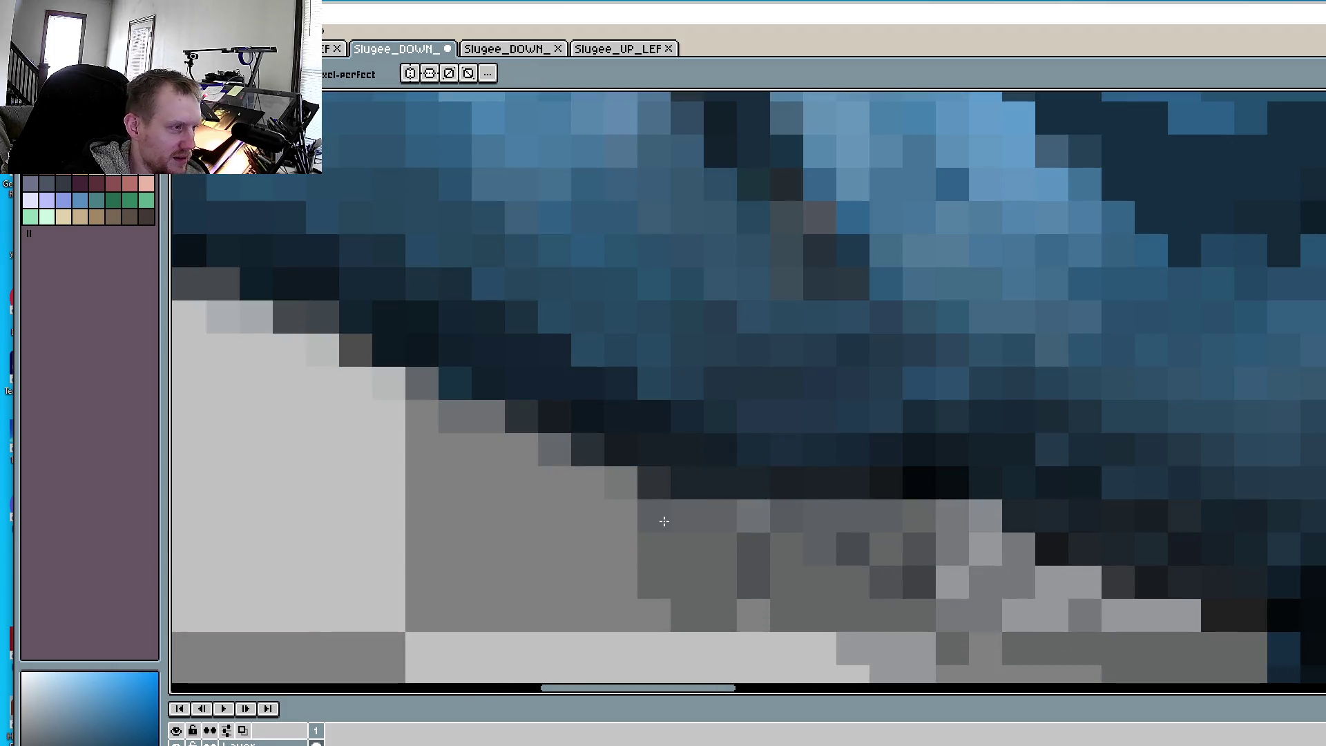
left_click_drag(663, 521, 583, 477)
left_click(562, 474)
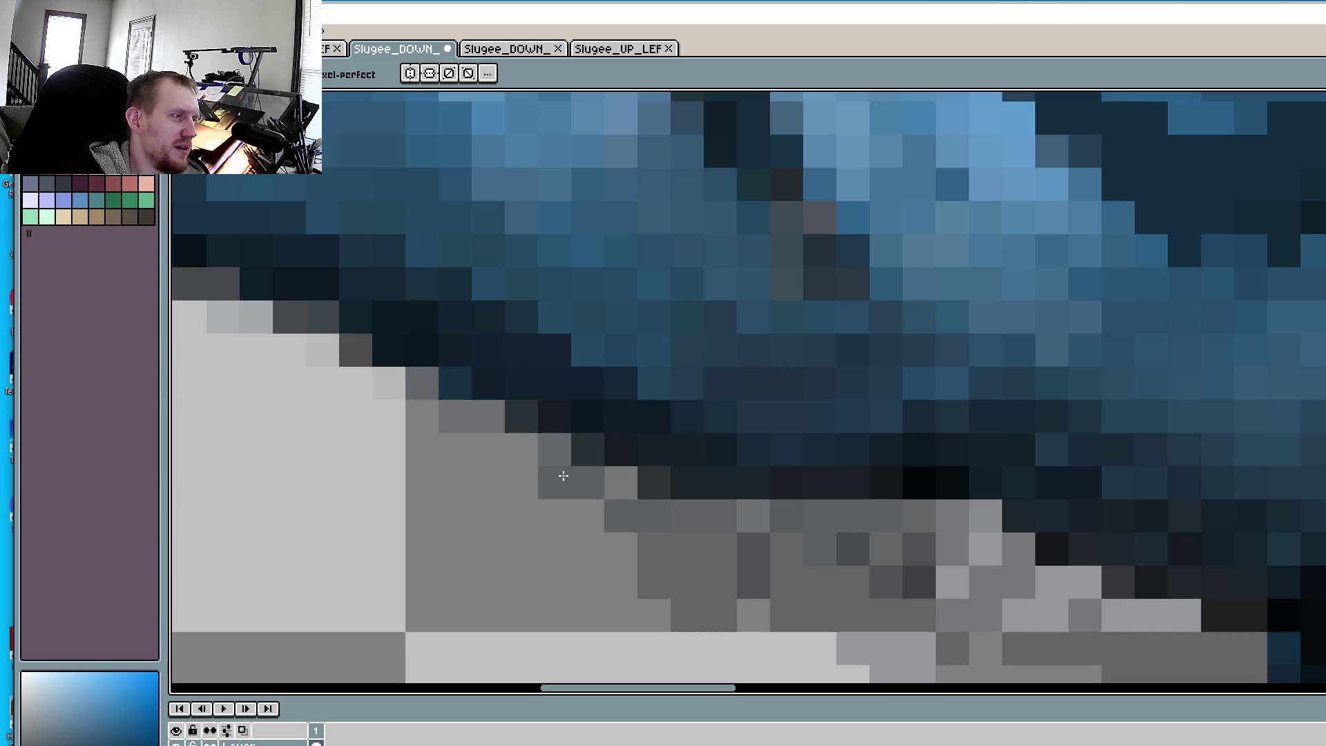
left_click(583, 509)
left_click_drag(512, 449, 491, 452)
- Fill the light pixels of the stepped jaw shadow edge with grey, working up-left
left_click(522, 482)
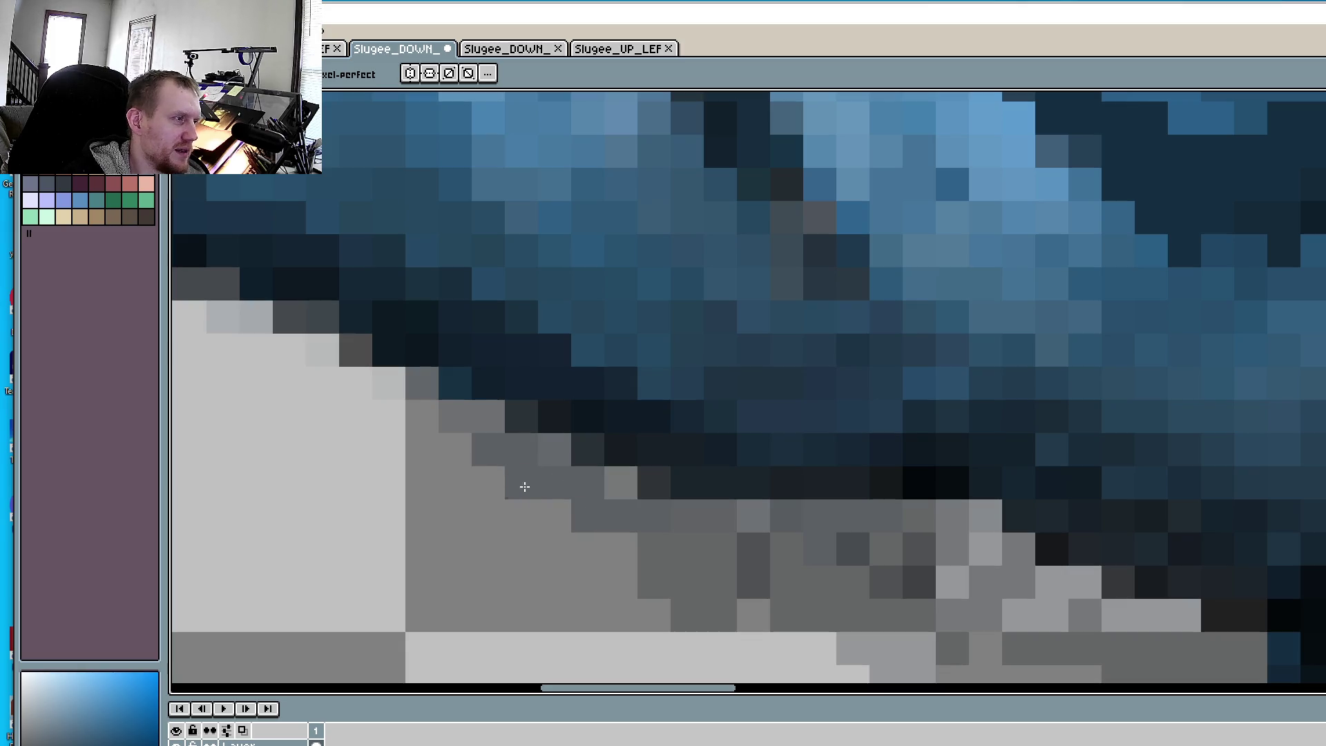
left_click(456, 450)
left_click(423, 415)
left_click(487, 416)
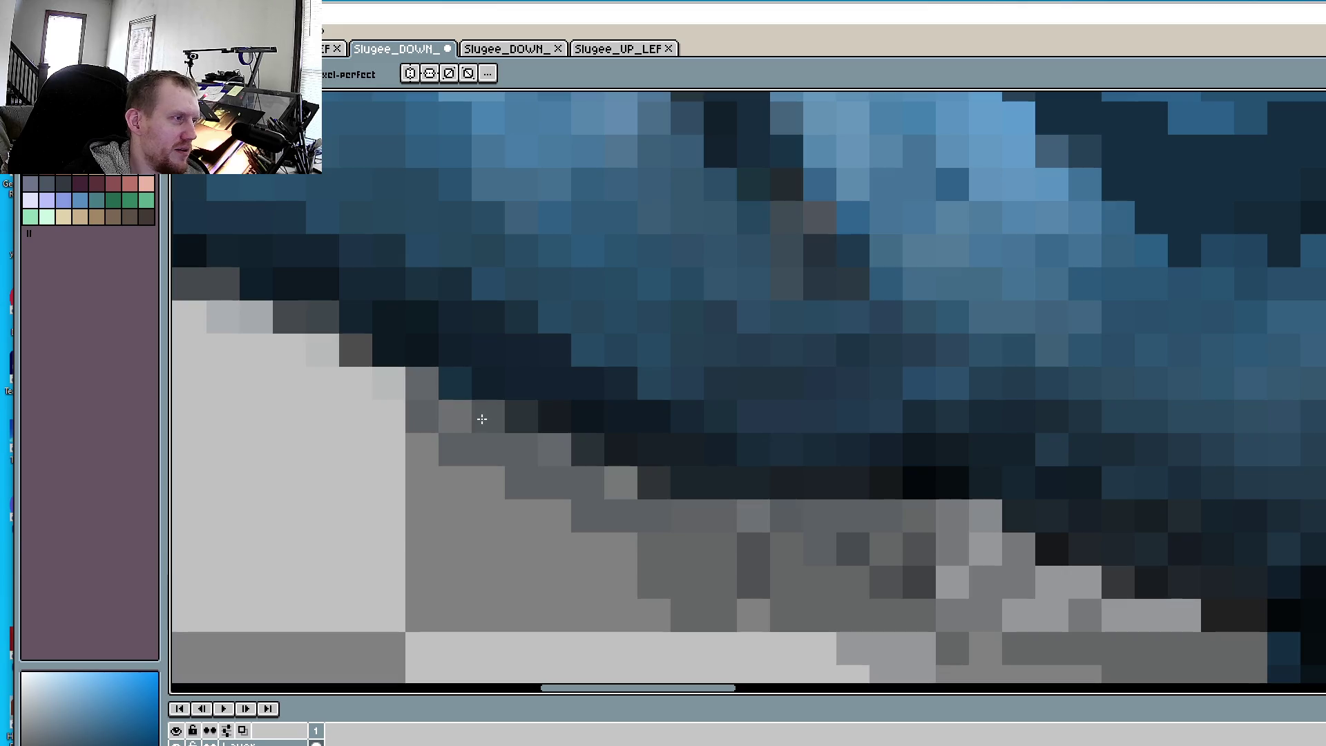
left_click(456, 415)
left_click(422, 384)
left_click(389, 383)
left_click(356, 383)
left_click(401, 419)
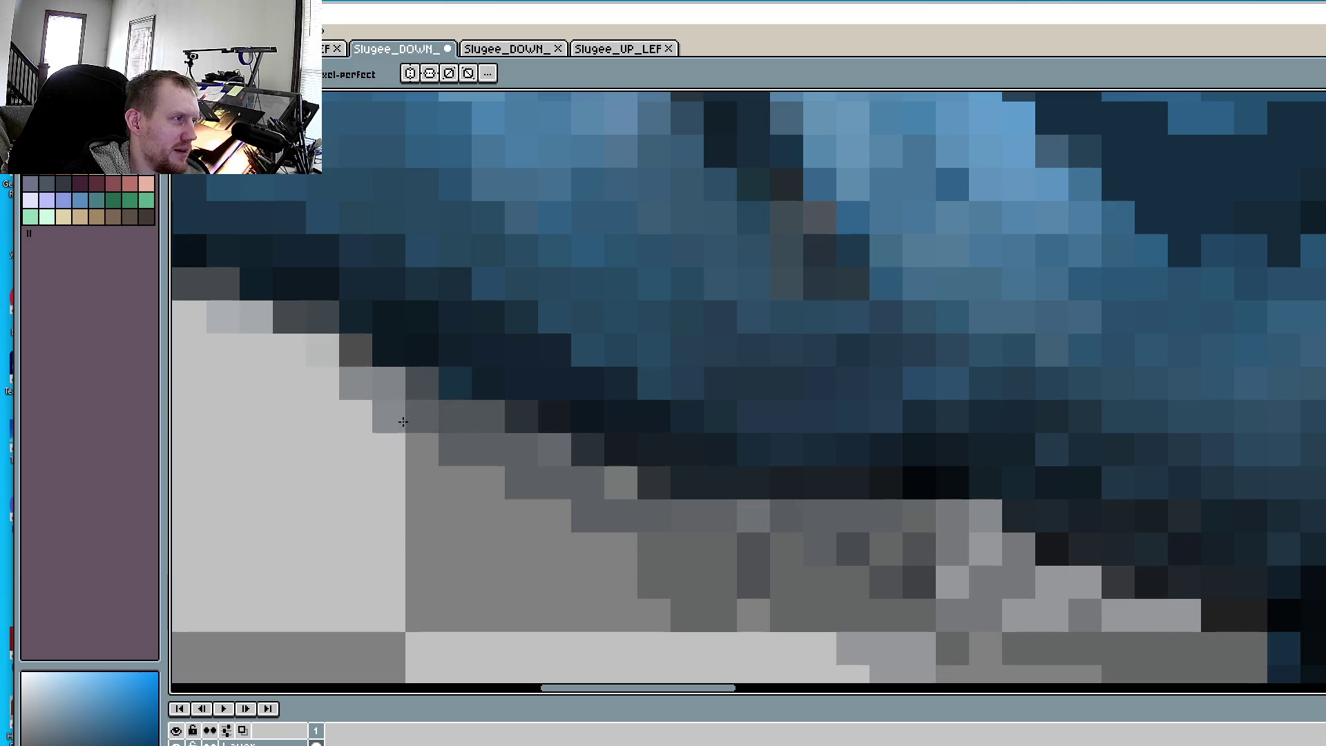
left_click(322, 350)
left_click(322, 384)
left_click(288, 350)
left_click(256, 351)
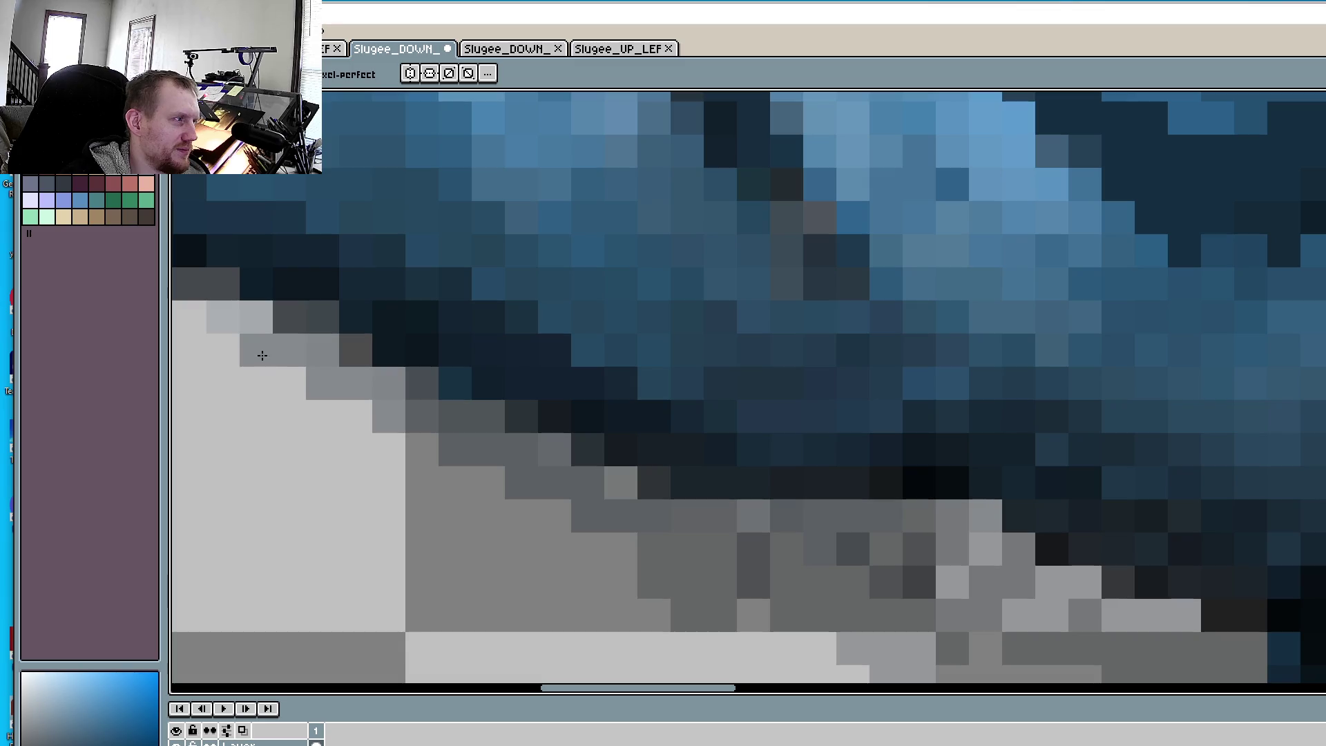
left_click(286, 376)
left_click(256, 317)
- Continue greying the stepped edge pixels further along toward the jaw tip
left_click_drag(223, 351, 583, 387)
left_click(549, 354)
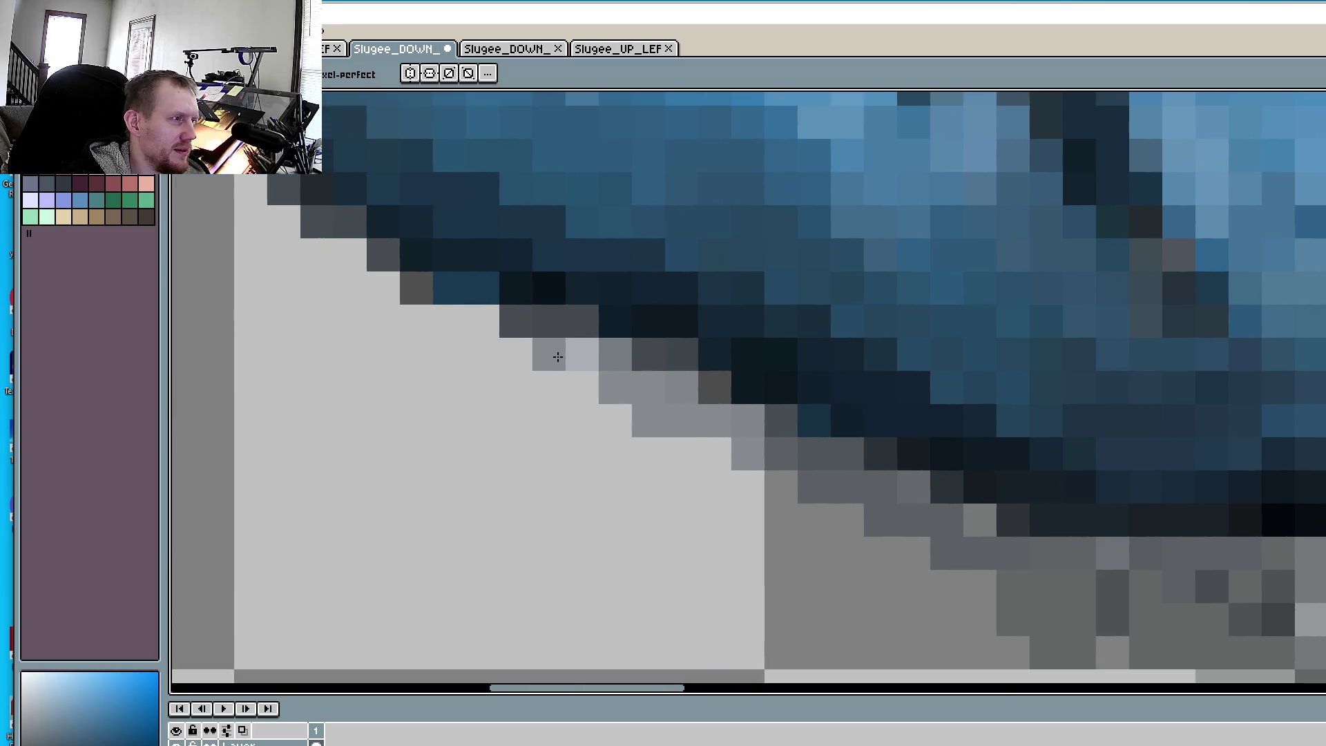
left_click(515, 352)
left_click(449, 321)
left_click(483, 352)
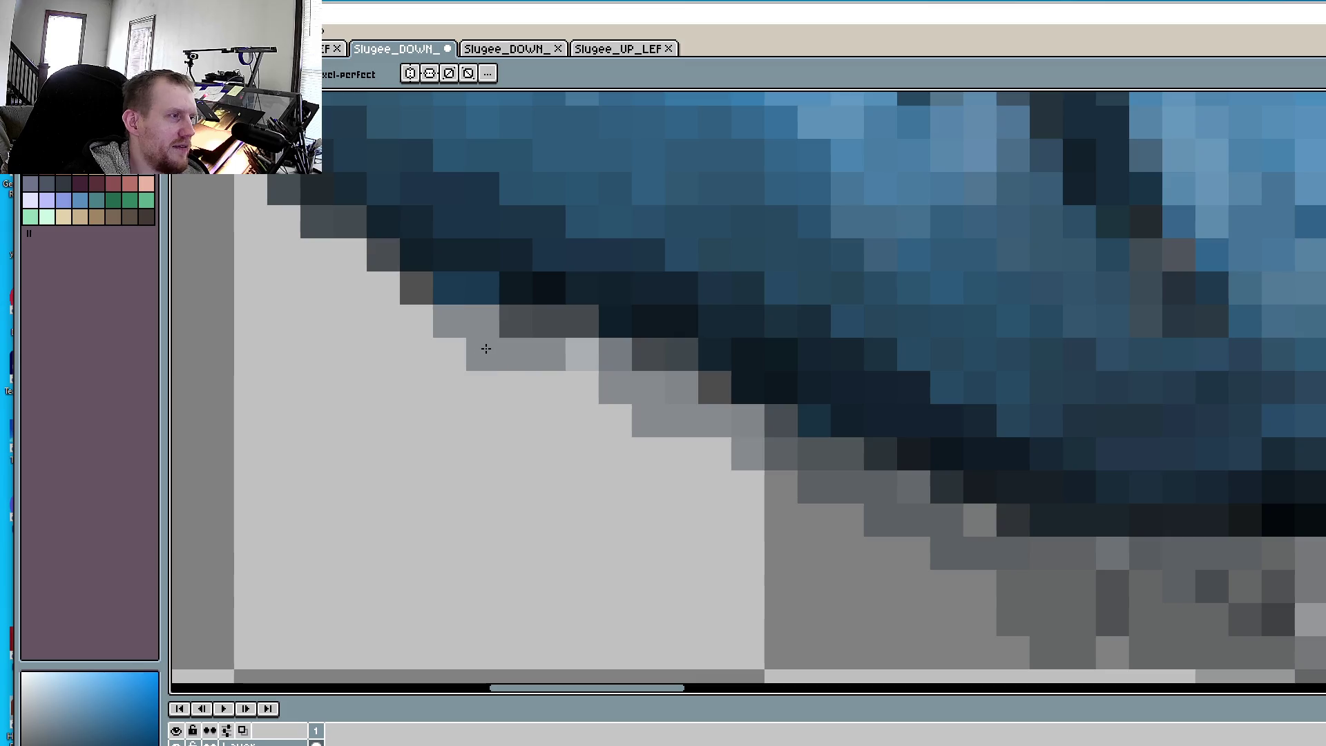
left_click(351, 288)
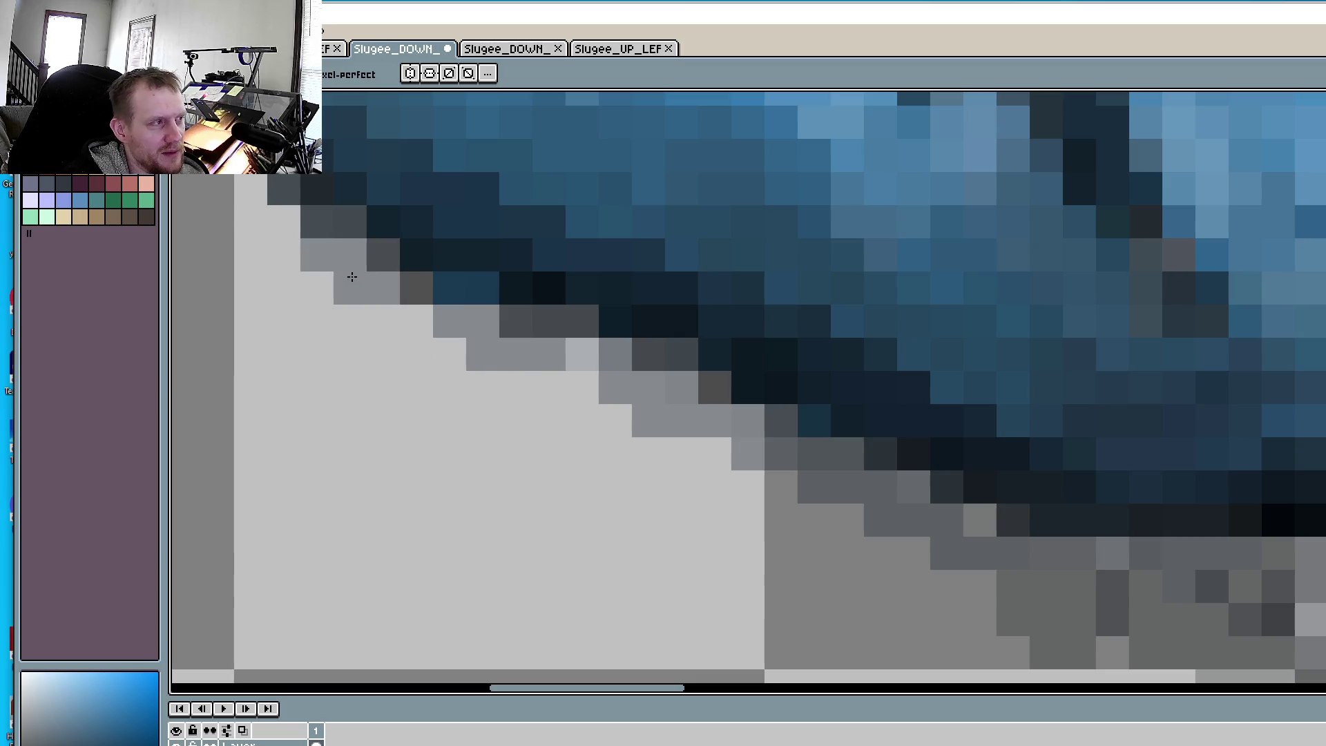
left_click(317, 255)
left_click(291, 232)
left_click(250, 189)
left_click(350, 222)
scroll(673, 391, "down", 5)
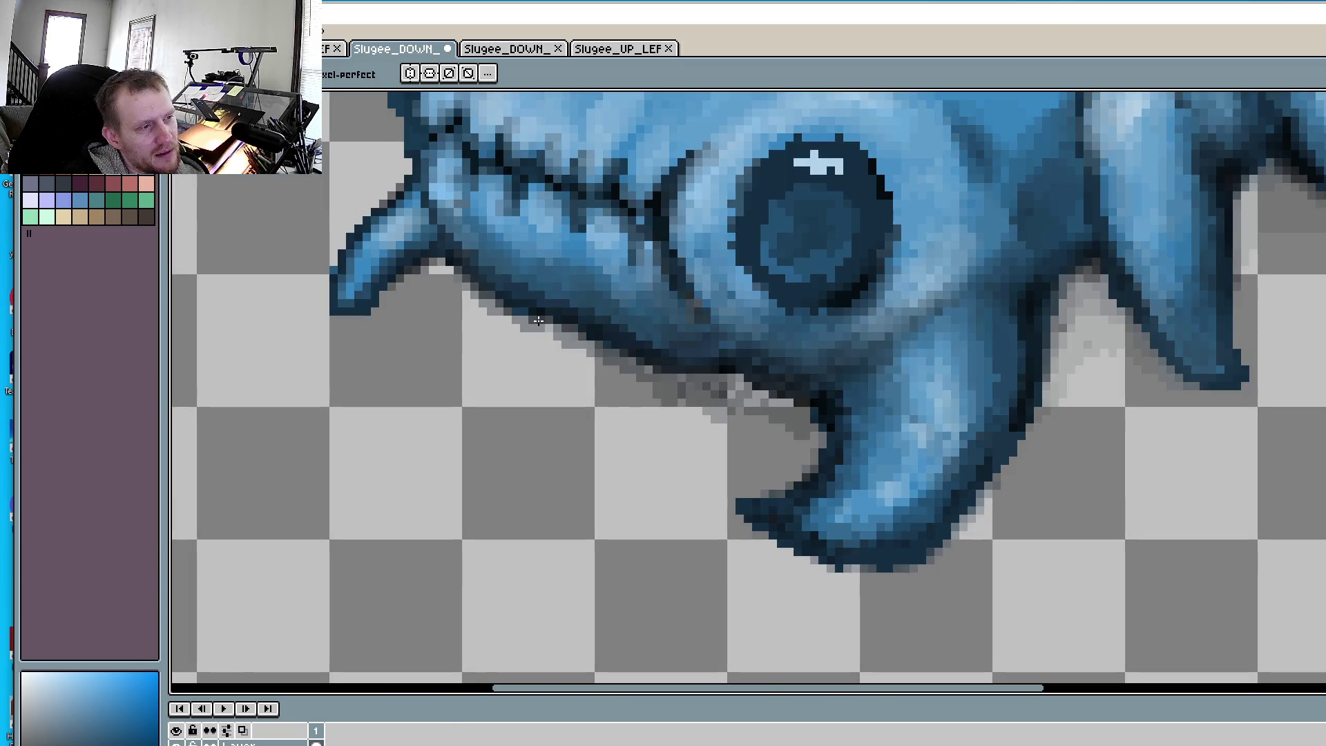
- Darken the light grey edge pixels of the shadow beneath the jaw, working toward the front leg
scroll(673, 390, "up", 4)
left_click(829, 357)
left_click(850, 380)
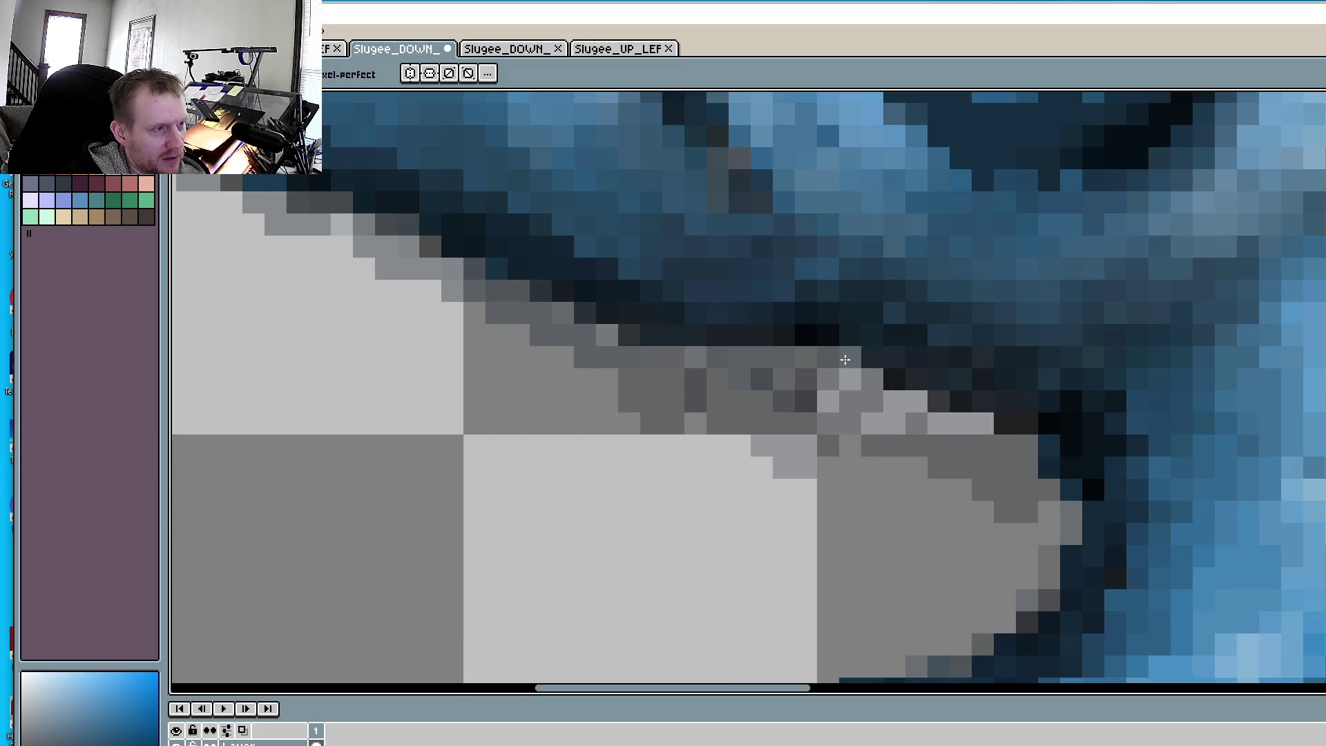
left_click(829, 402)
left_click(873, 423)
left_click(895, 402)
left_click(917, 402)
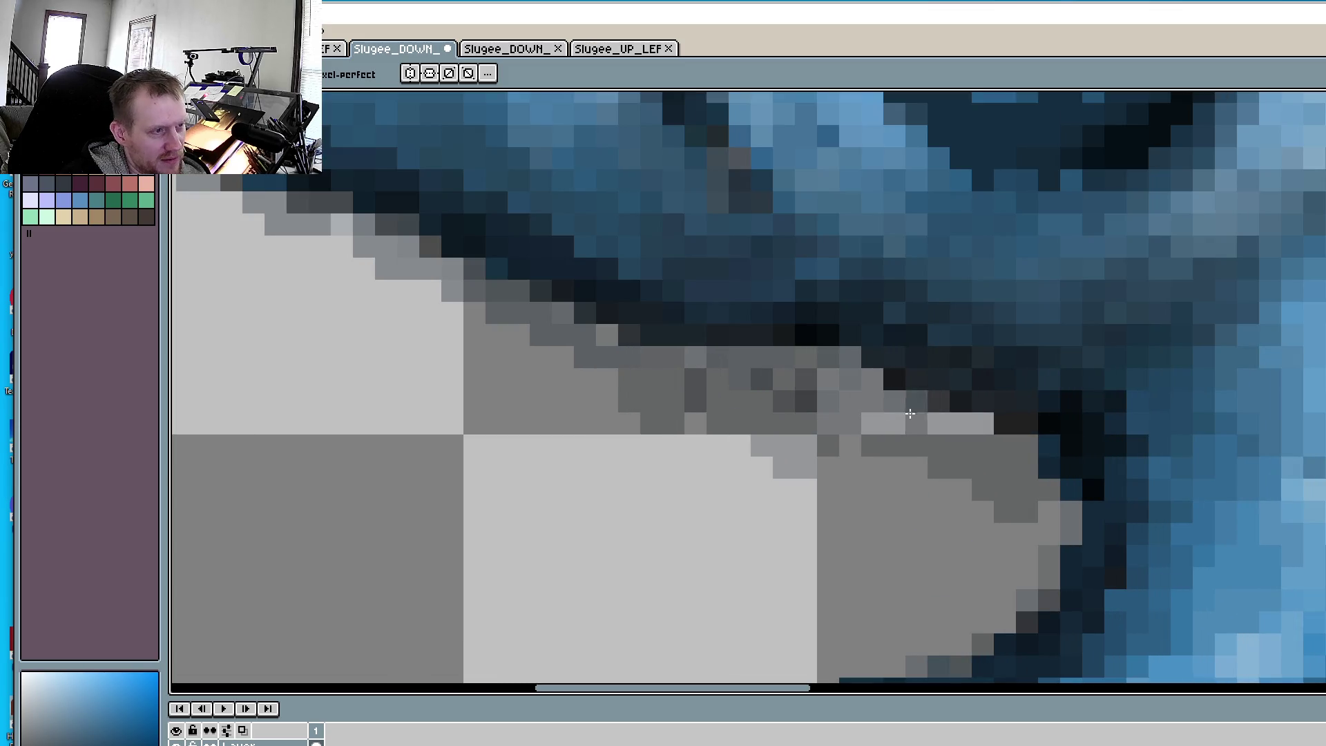
left_click(939, 423)
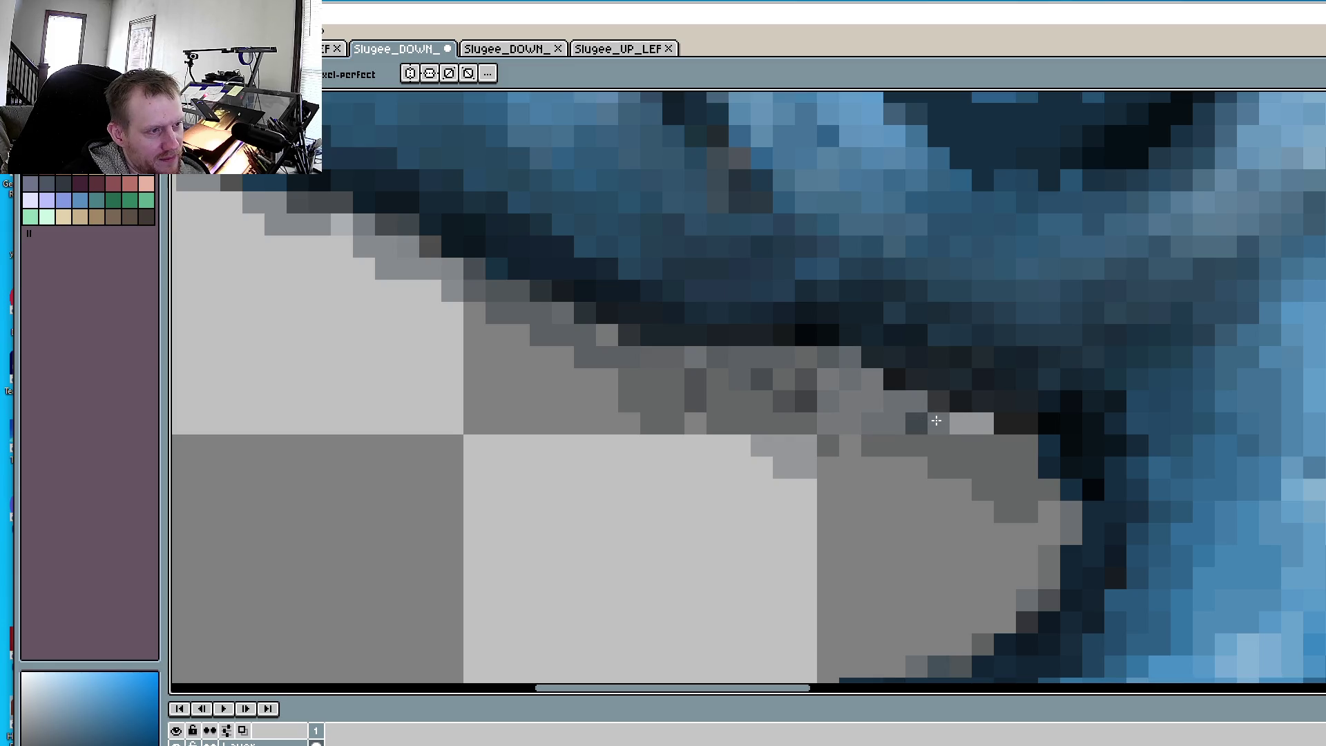
left_click(961, 423)
left_click(983, 423)
left_click(1021, 446)
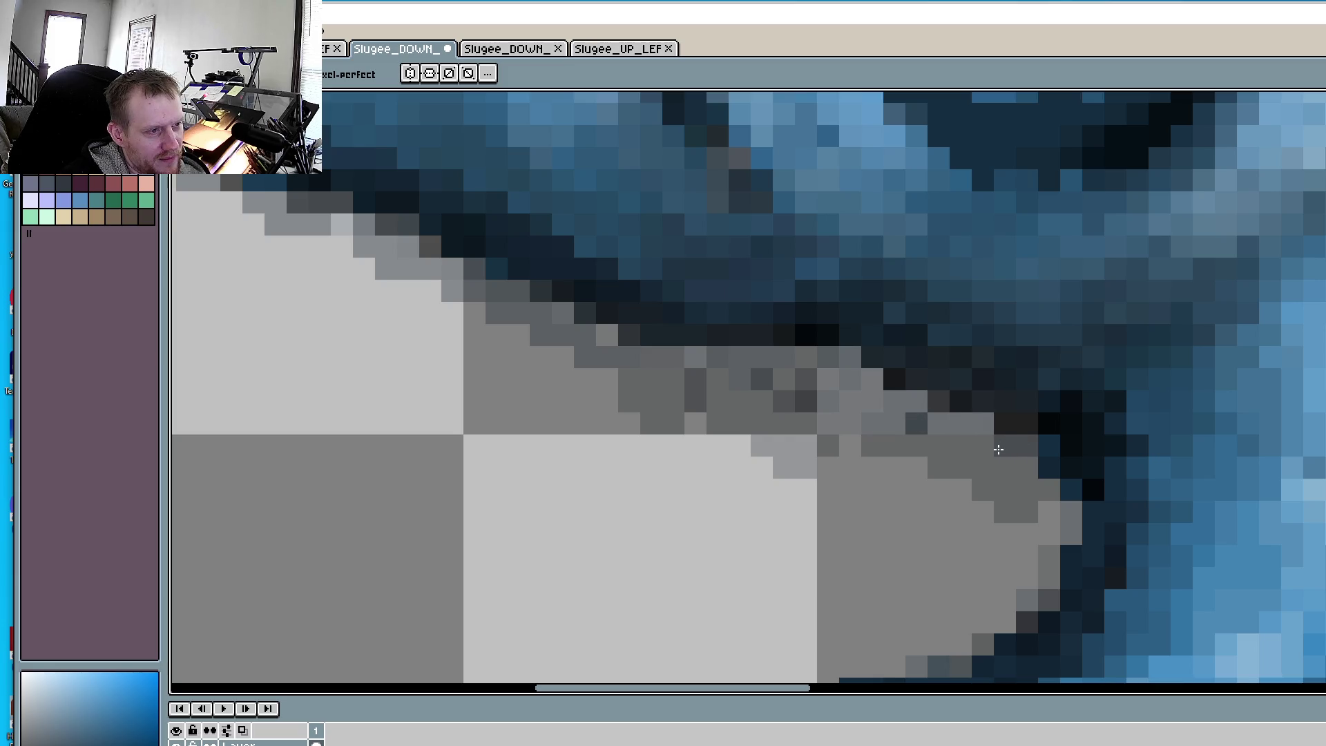
left_click(1006, 446)
left_click(1028, 467)
left_click(983, 445)
- Darken the remaining light grey pixels and edge rows of the shadow near the leg
left_click(851, 445)
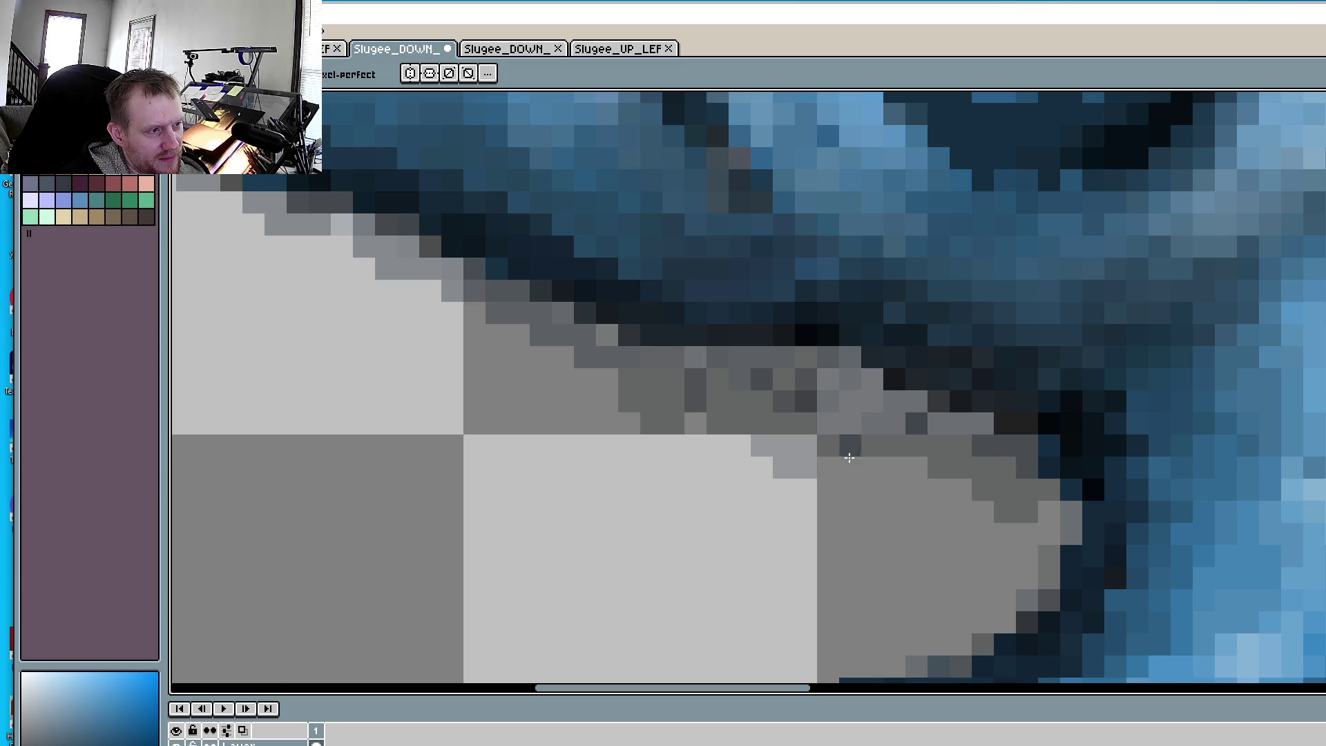
left_click(829, 468)
mouse_move(829, 468)
left_mouse_down()
mouse_move(926, 468)
mouse_move(972, 505)
mouse_move(1071, 518)
left_mouse_up()
left_click(876, 468)
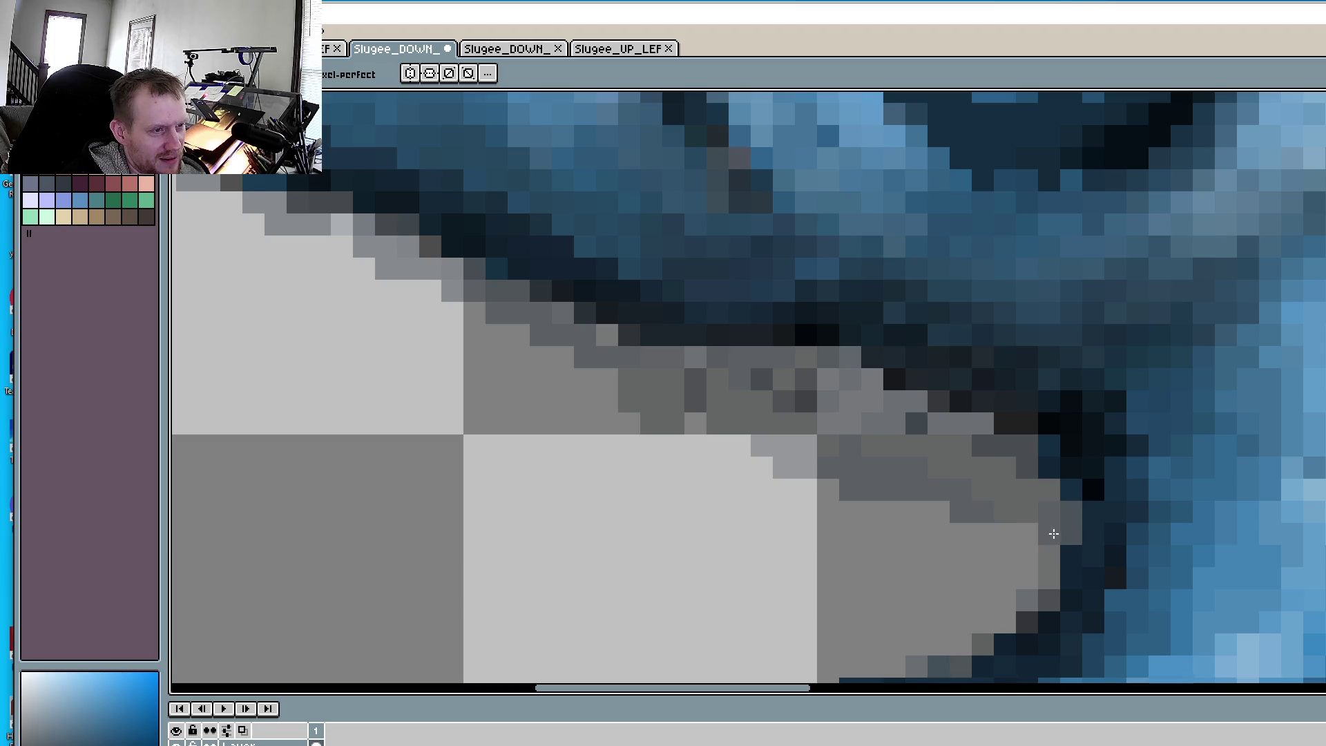
left_click_drag(1054, 533, 872, 512)
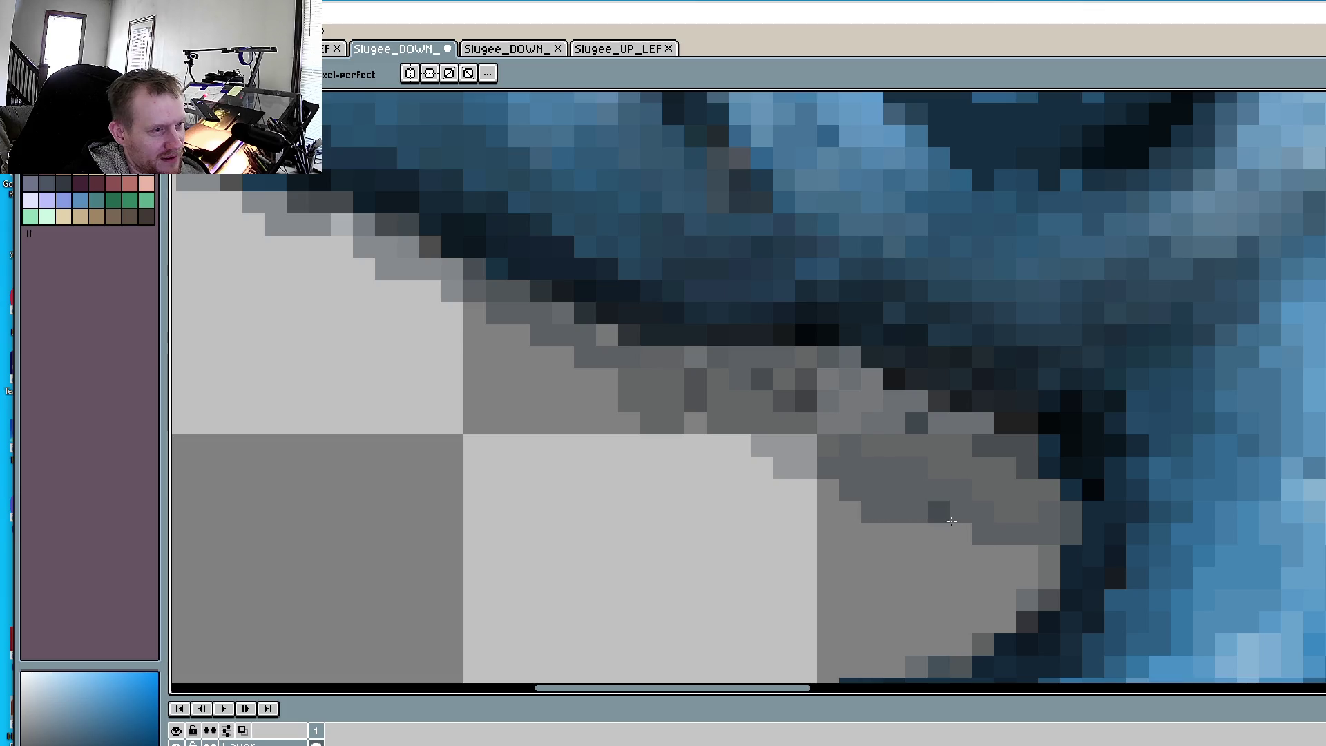
mouse_move(952, 521)
left_mouse_down()
mouse_move(1055, 563)
mouse_move(1048, 579)
left_mouse_up()
- Repaint the shadow rows under the jaw in light and darker grey
scroll(909, 456, "down", 5)
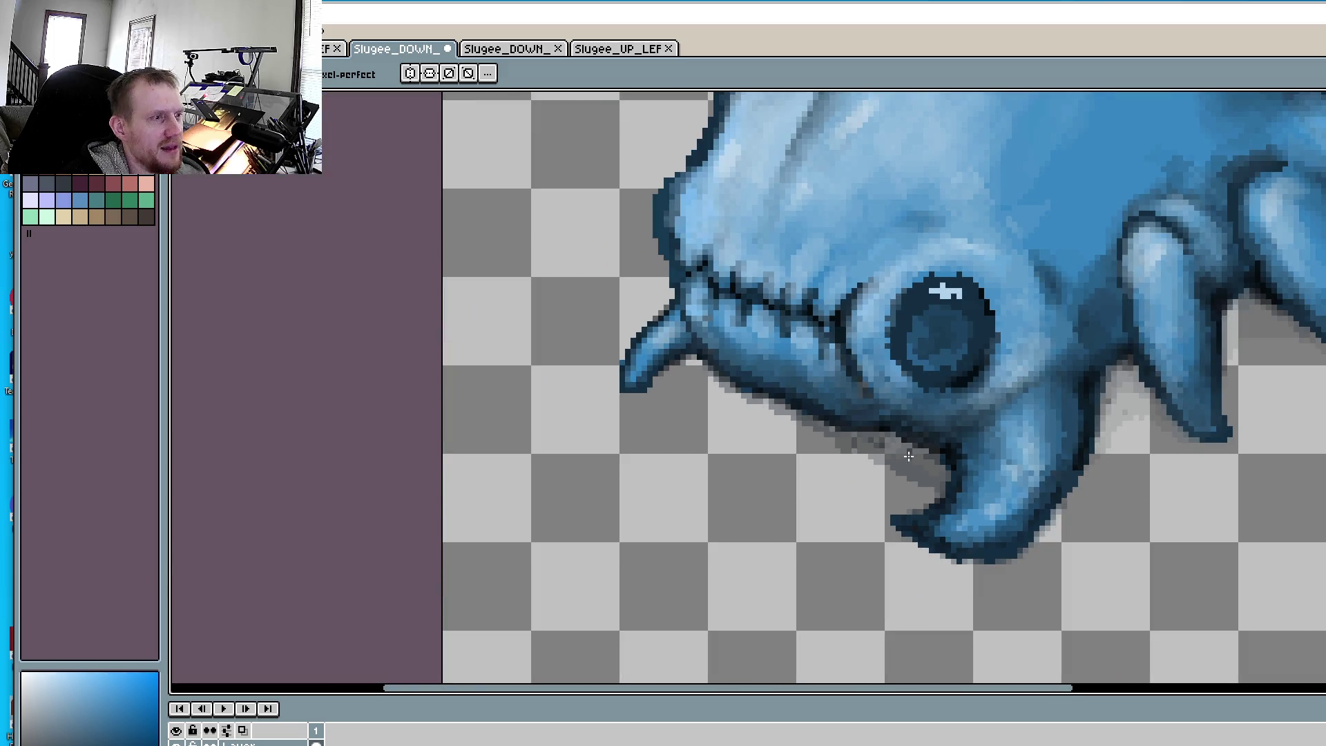
scroll(765, 439, "up", 2)
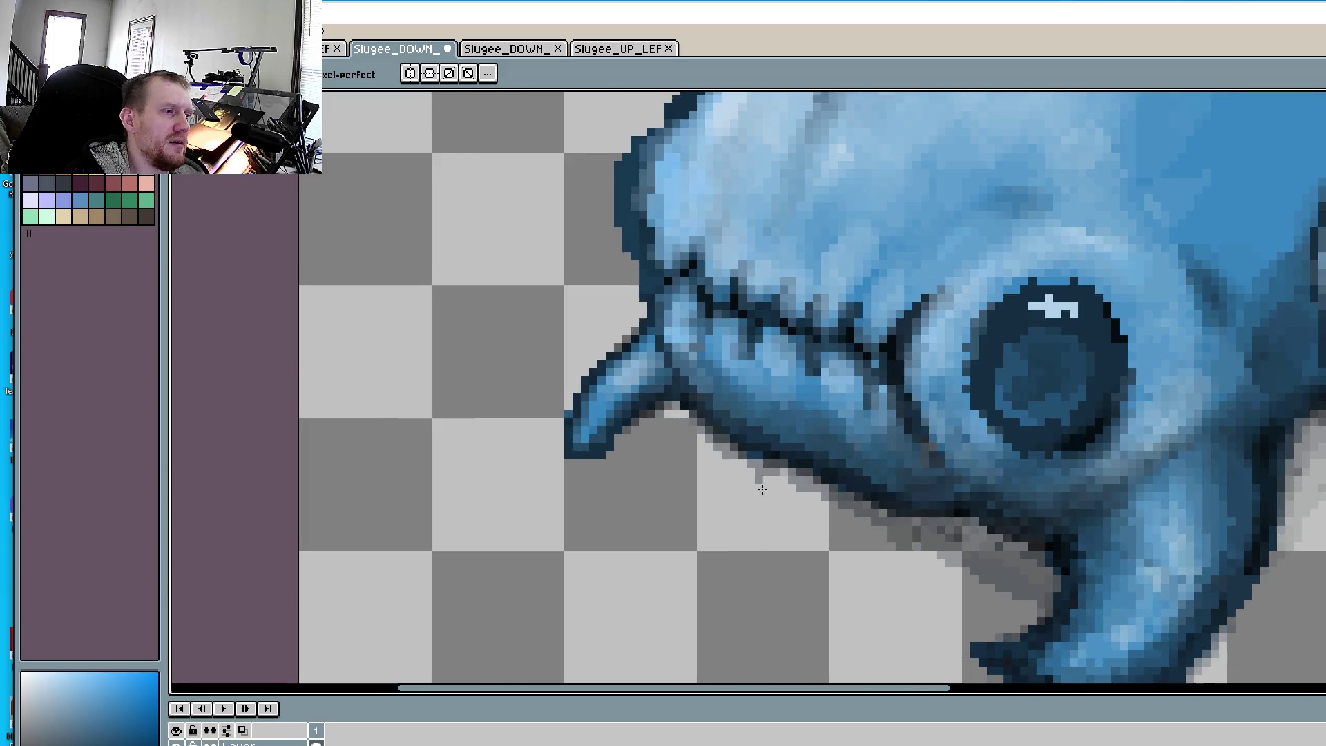
scroll(662, 418, "up", 4)
left_click_drag(642, 408, 811, 350)
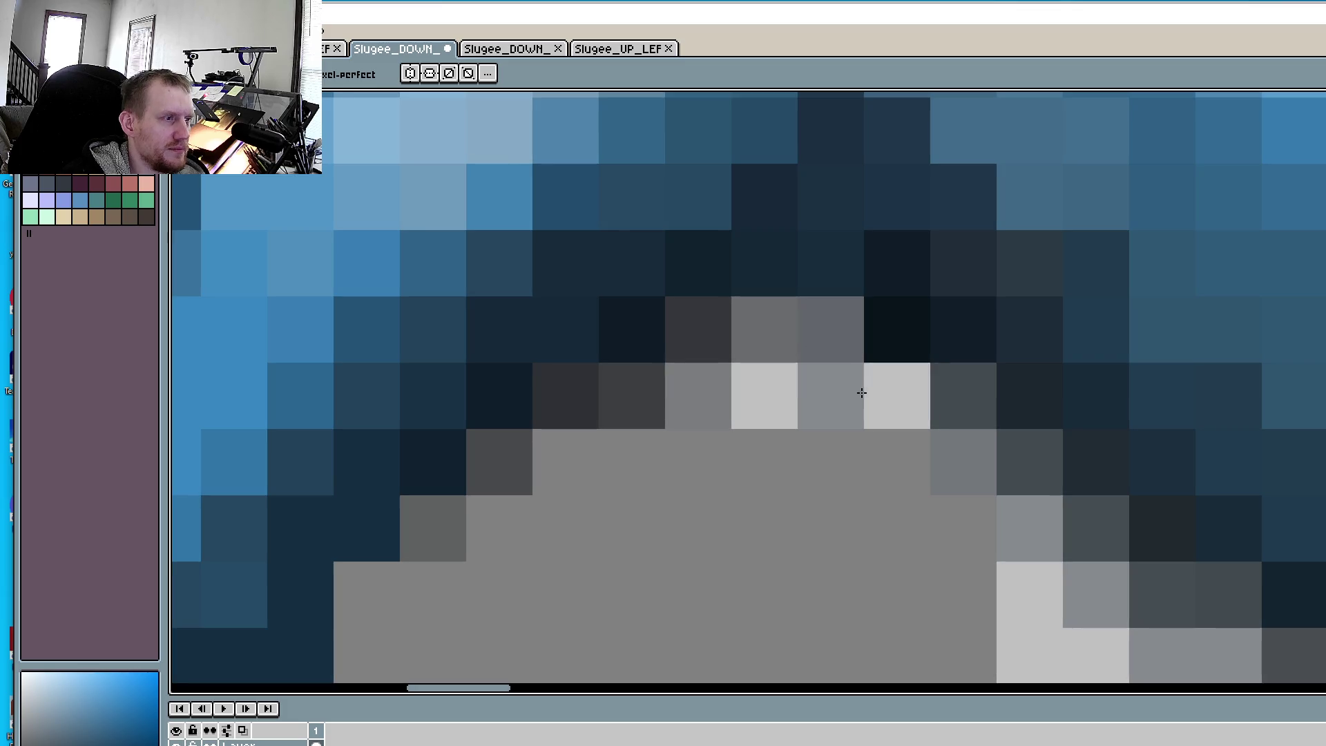
mouse_move(726, 402)
left_mouse_down()
mouse_move(888, 385)
mouse_move(918, 458)
mouse_move(557, 456)
mouse_move(953, 462)
mouse_move(1025, 545)
mouse_move(506, 515)
left_mouse_up()
scroll(506, 515, "down", 3)
mouse_move(518, 400)
left_mouse_down()
mouse_move(415, 414)
mouse_move(547, 418)
left_mouse_up()
left_click_drag(1071, 424, 1244, 601)
- Fill in the shadow's stair-stepped edge with grey pixels
scroll(1243, 601, "up", 1)
mouse_move(826, 420)
left_mouse_down()
mouse_move(1063, 449)
mouse_move(1051, 536)
mouse_move(1129, 531)
left_mouse_up()
scroll(1129, 532, "down", 3)
mouse_move(1039, 432)
left_mouse_down()
mouse_move(1146, 405)
mouse_move(1125, 449)
mouse_move(1164, 521)
mouse_move(1060, 507)
left_mouse_up()
scroll(1060, 506, "up", 1)
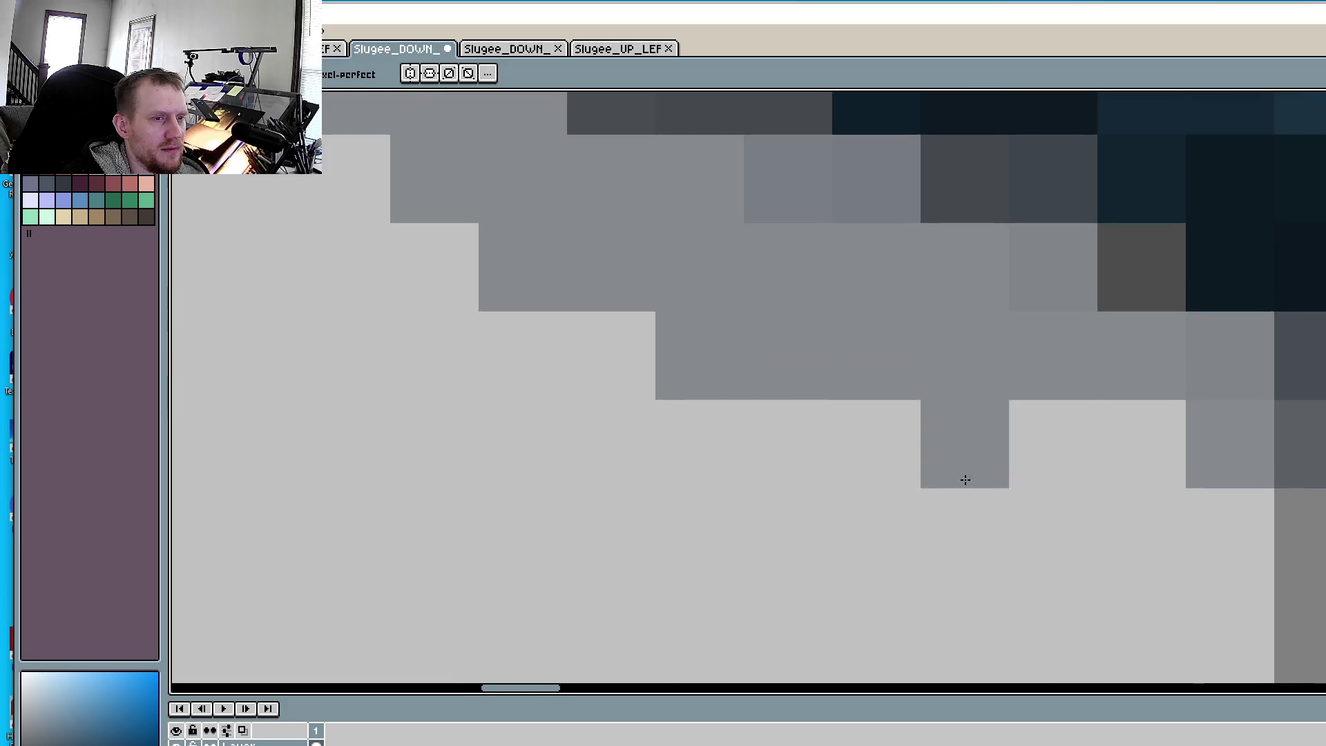
left_click_drag(1149, 445, 1069, 536)
mouse_move(964, 392)
left_mouse_down()
mouse_move(716, 349)
mouse_move(1130, 465)
mouse_move(888, 459)
mouse_move(1312, 566)
mouse_move(1124, 592)
mouse_move(1036, 459)
mouse_move(684, 424)
mouse_move(1003, 536)
left_mouse_up()
left_click(1003, 536)
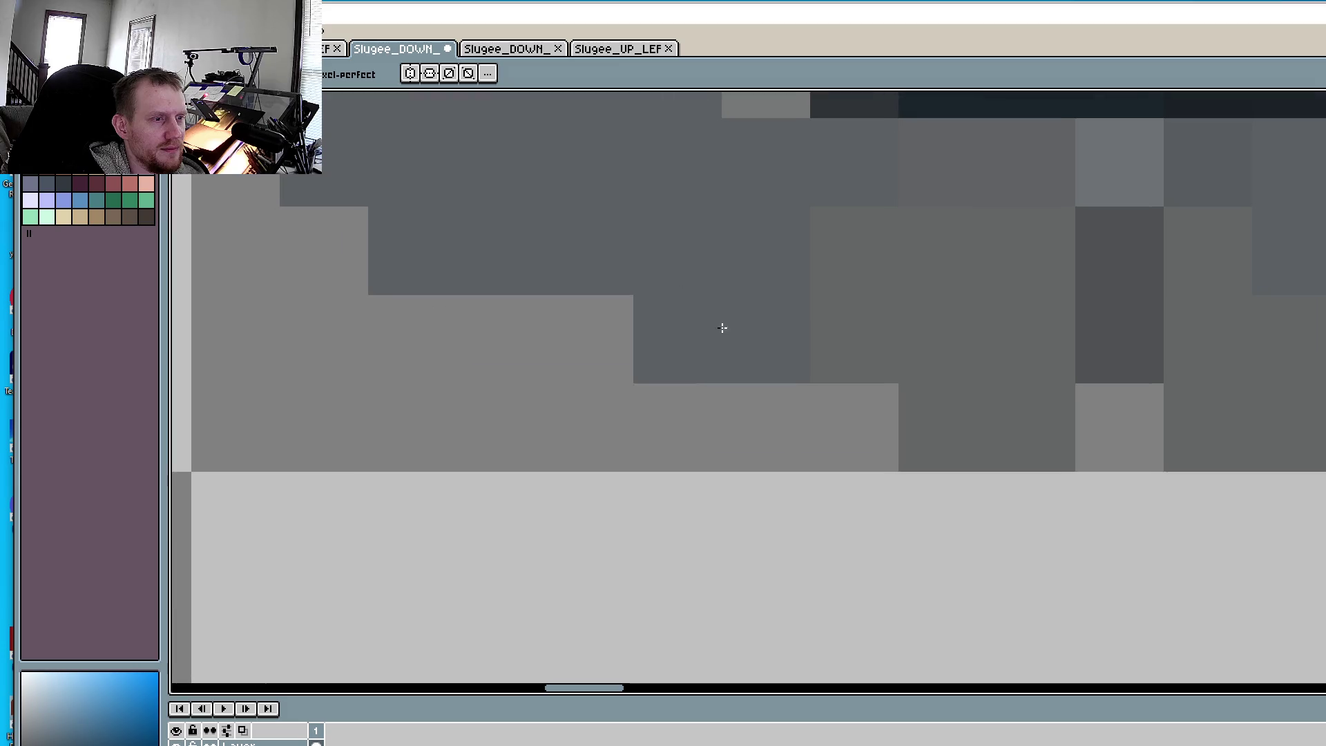
- Extend a darker grey band along the full length of the shadow edge
mouse_move(723, 325)
left_mouse_down()
mouse_move(818, 391)
mouse_move(1316, 538)
left_mouse_up()
left_click_drag(1098, 498, 764, 352)
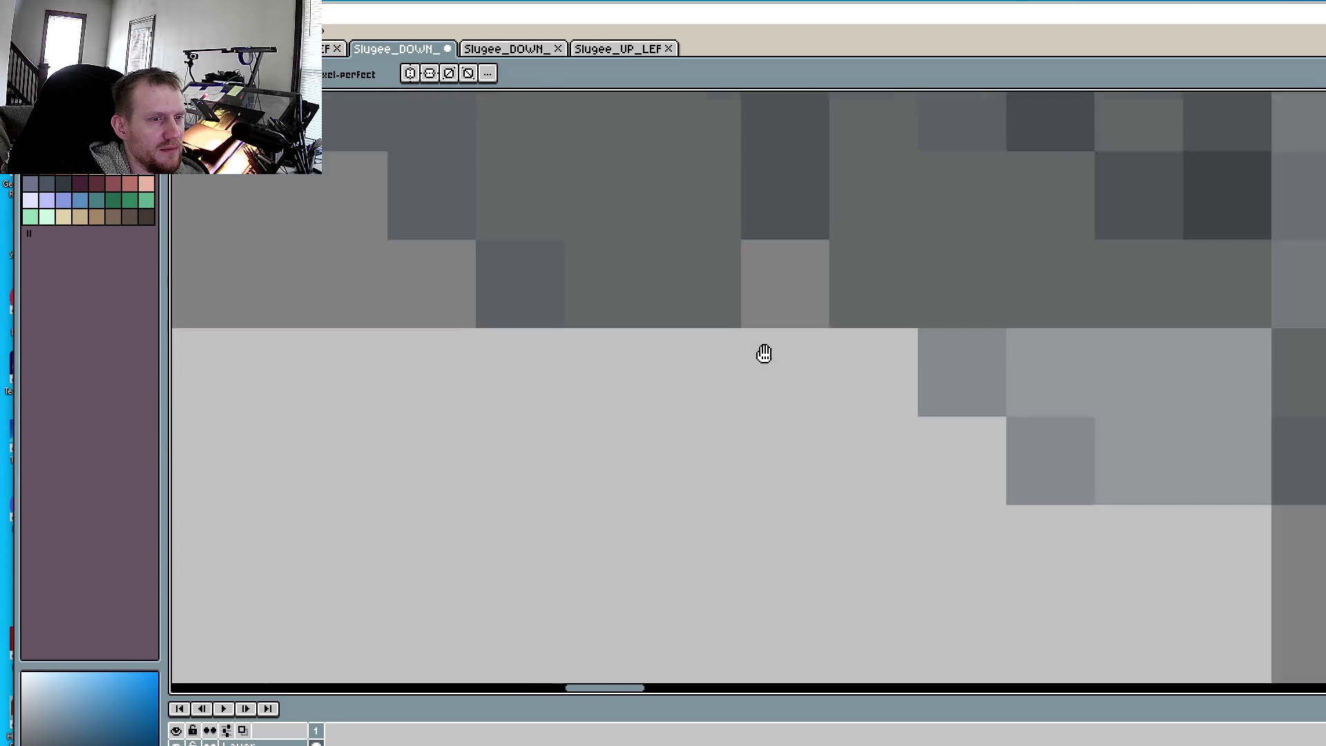
mouse_move(1320, 558)
left_mouse_down()
mouse_move(1048, 417)
mouse_move(1110, 497)
mouse_move(1260, 608)
mouse_move(953, 467)
left_mouse_up()
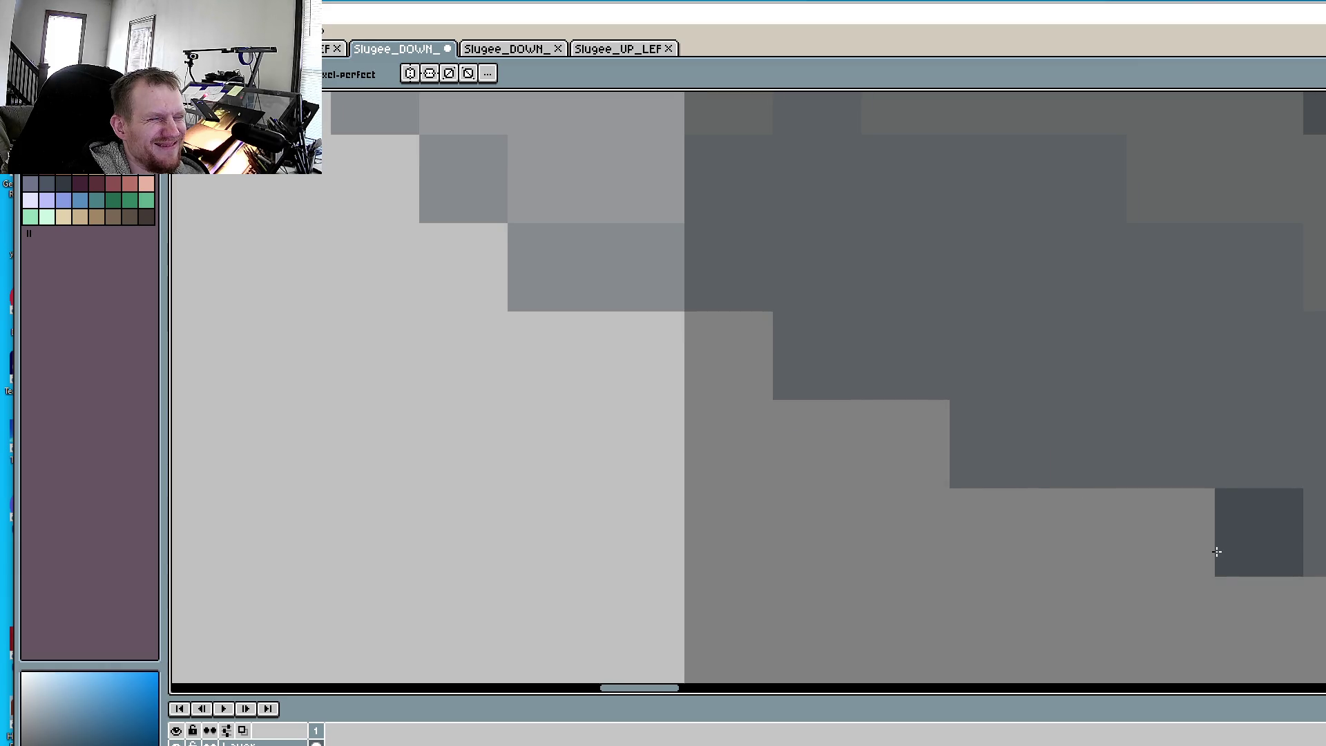
left_click(1179, 563)
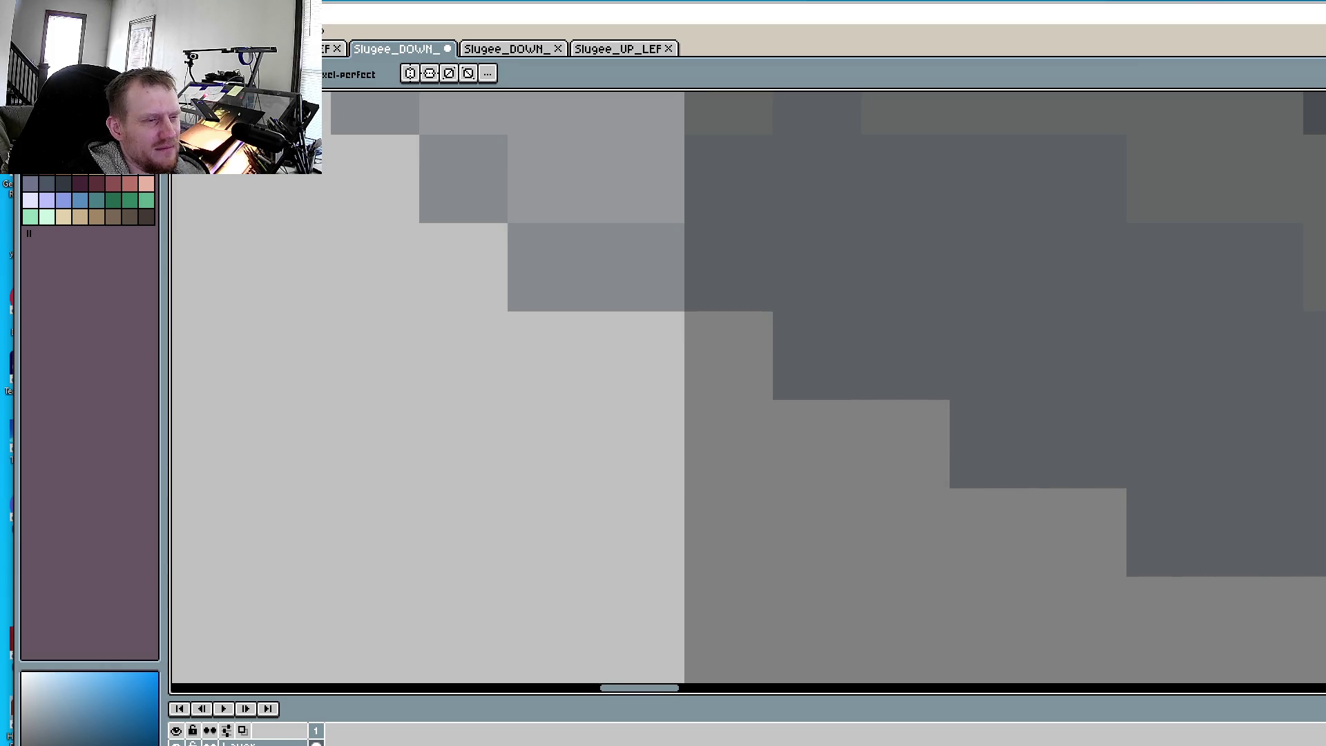
left_click_drag(1081, 446, 719, 315)
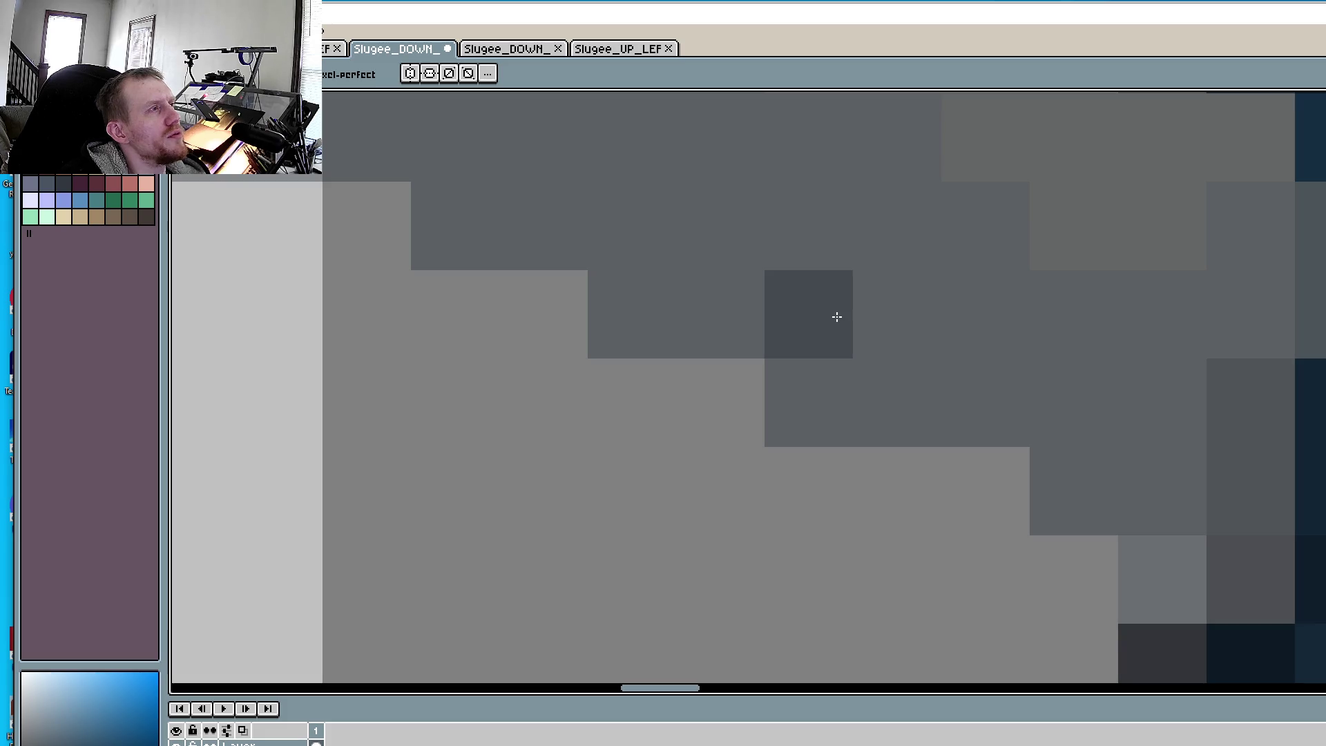
scroll(836, 315, "down", 3)
scroll(757, 300, "down", 1)
left_click_drag(756, 300, 876, 489)
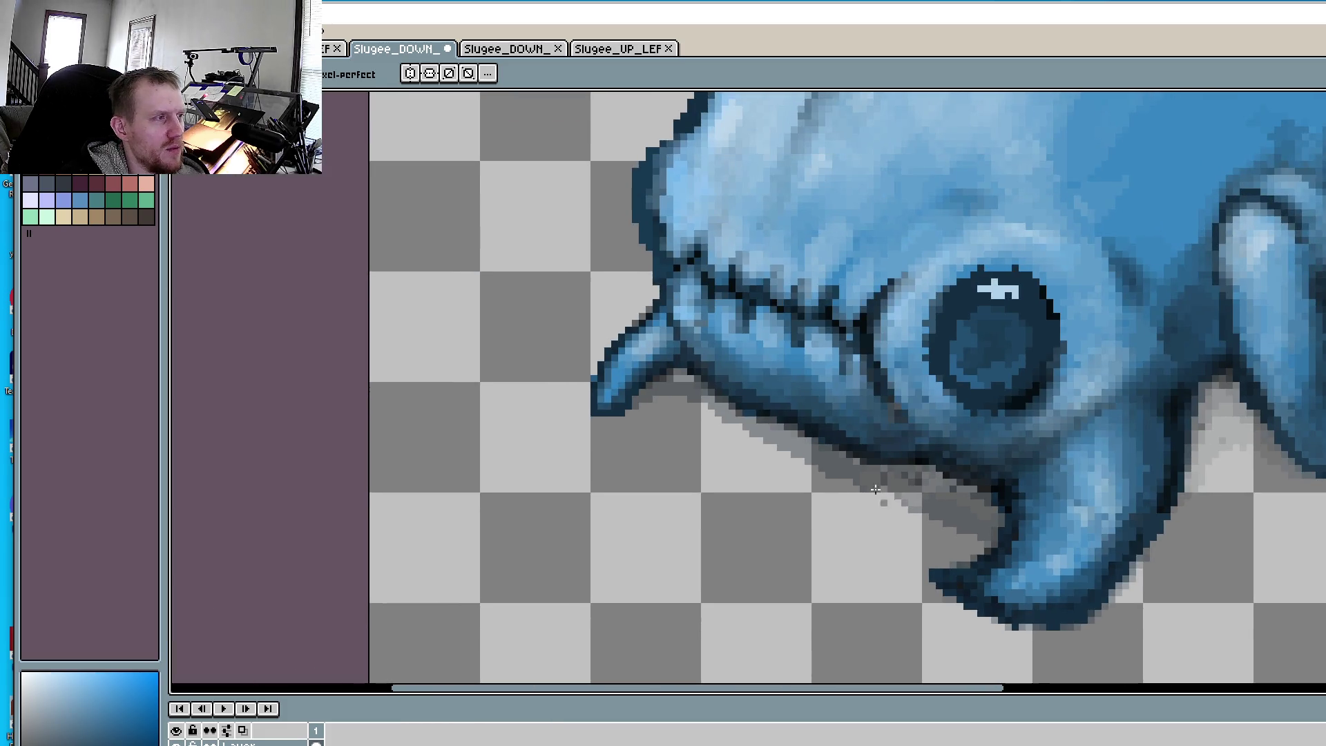
- Sample the shadow greys and run a short darker diagonal stroke down the lower claw's inner edge
left_click_drag(975, 558, 898, 517)
scroll(856, 518, "up", 2)
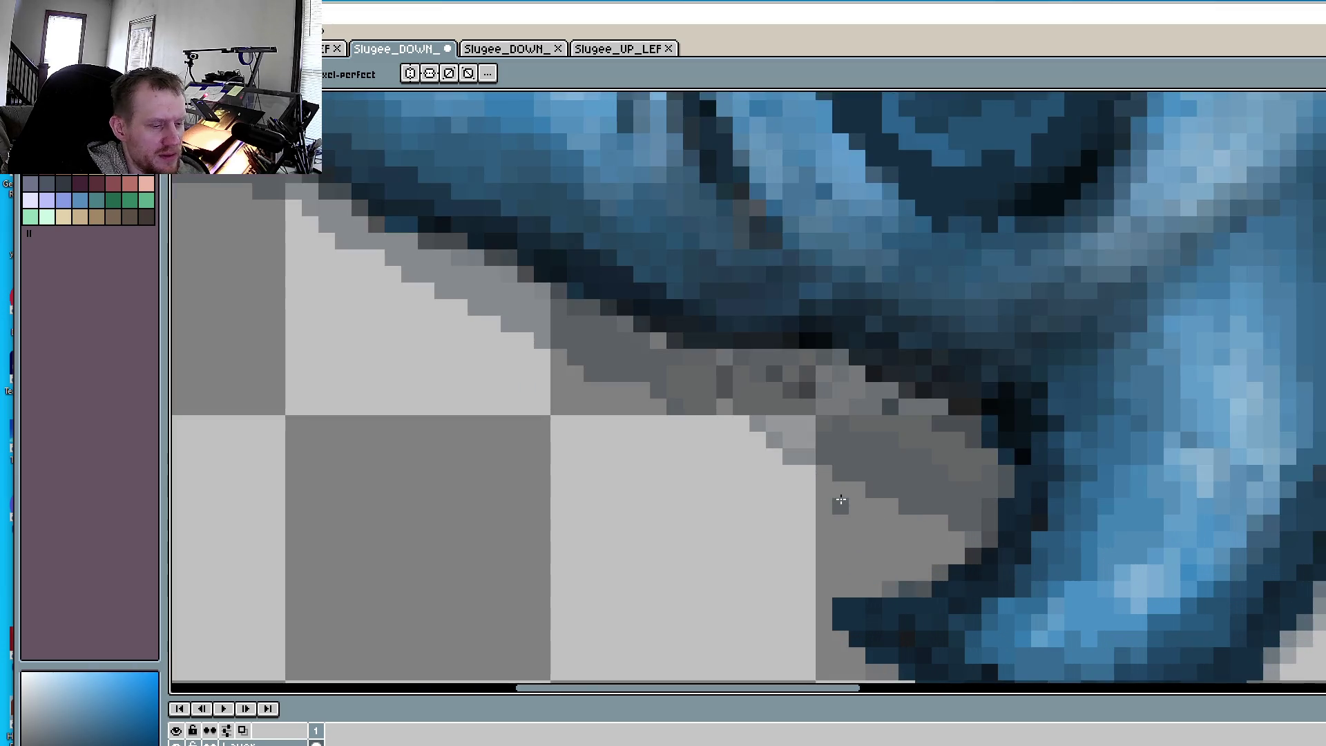
left_click(836, 490, "alt")
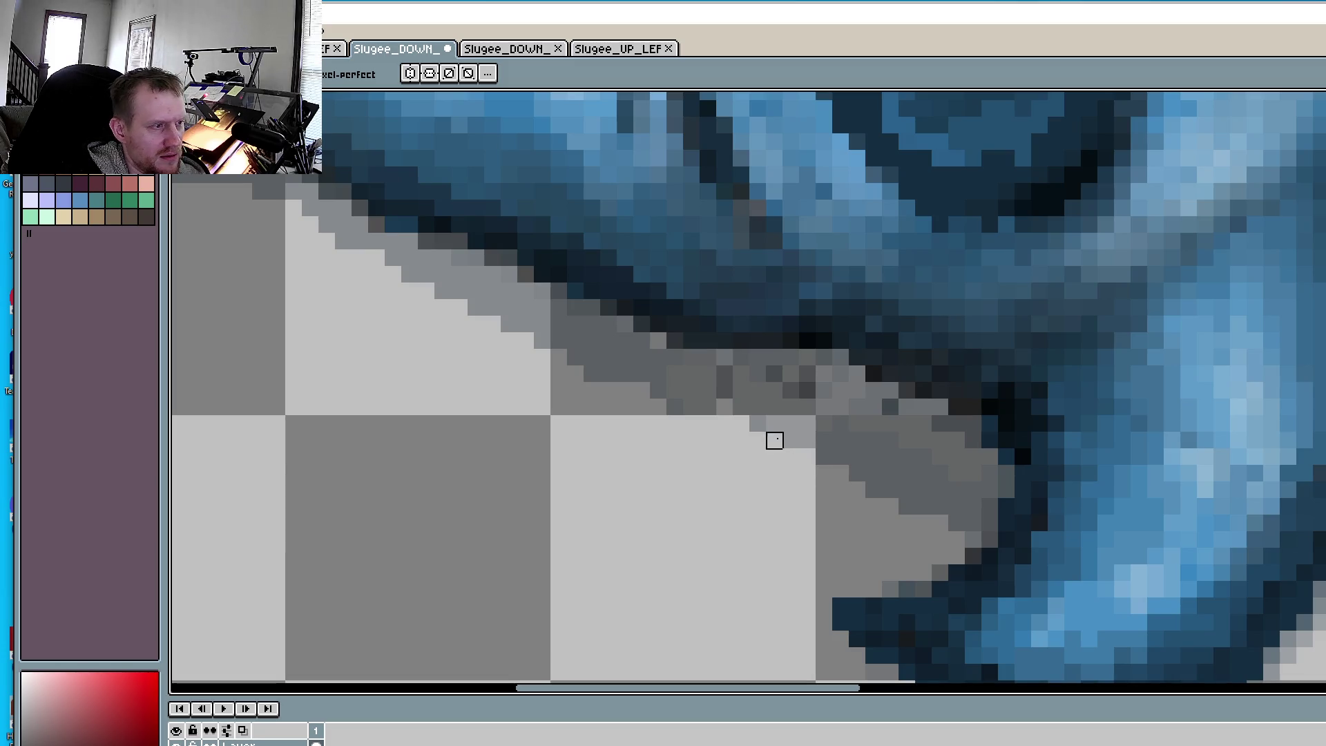
left_click_drag(675, 407, 791, 424)
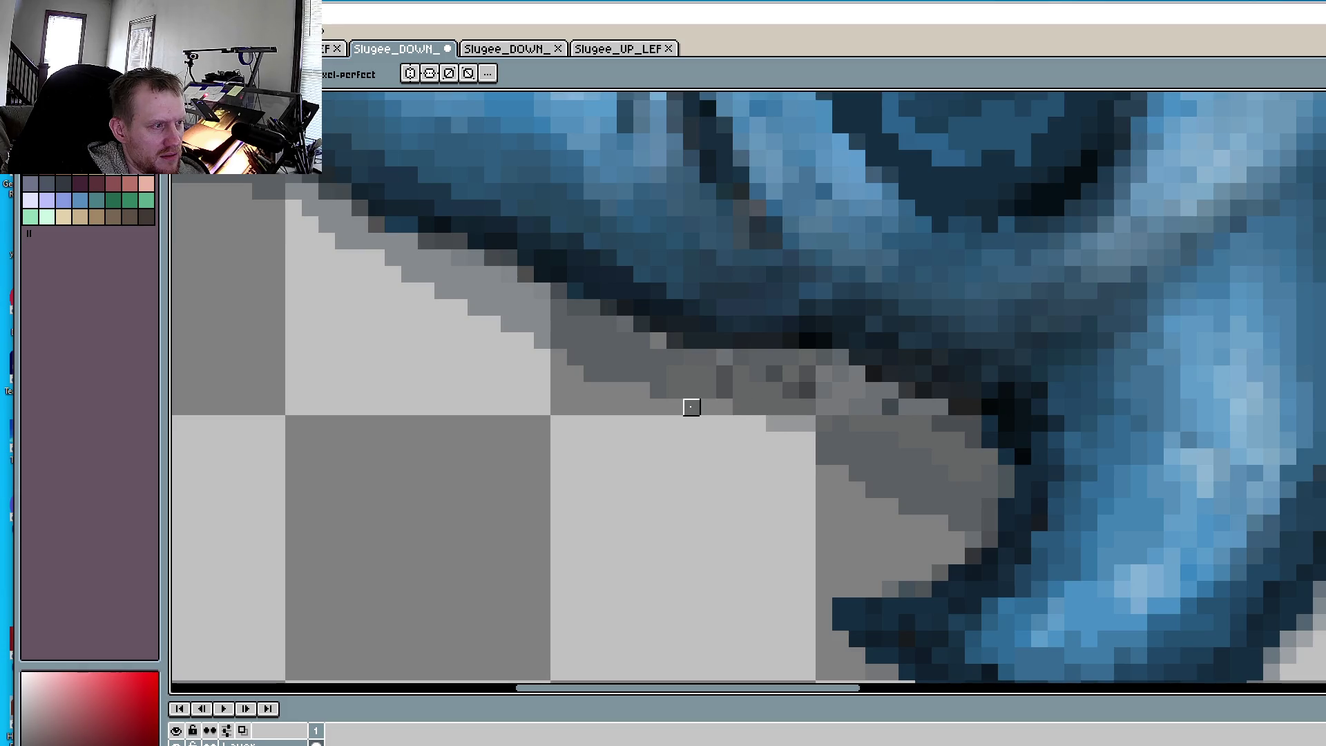
left_click(952, 523, "alt")
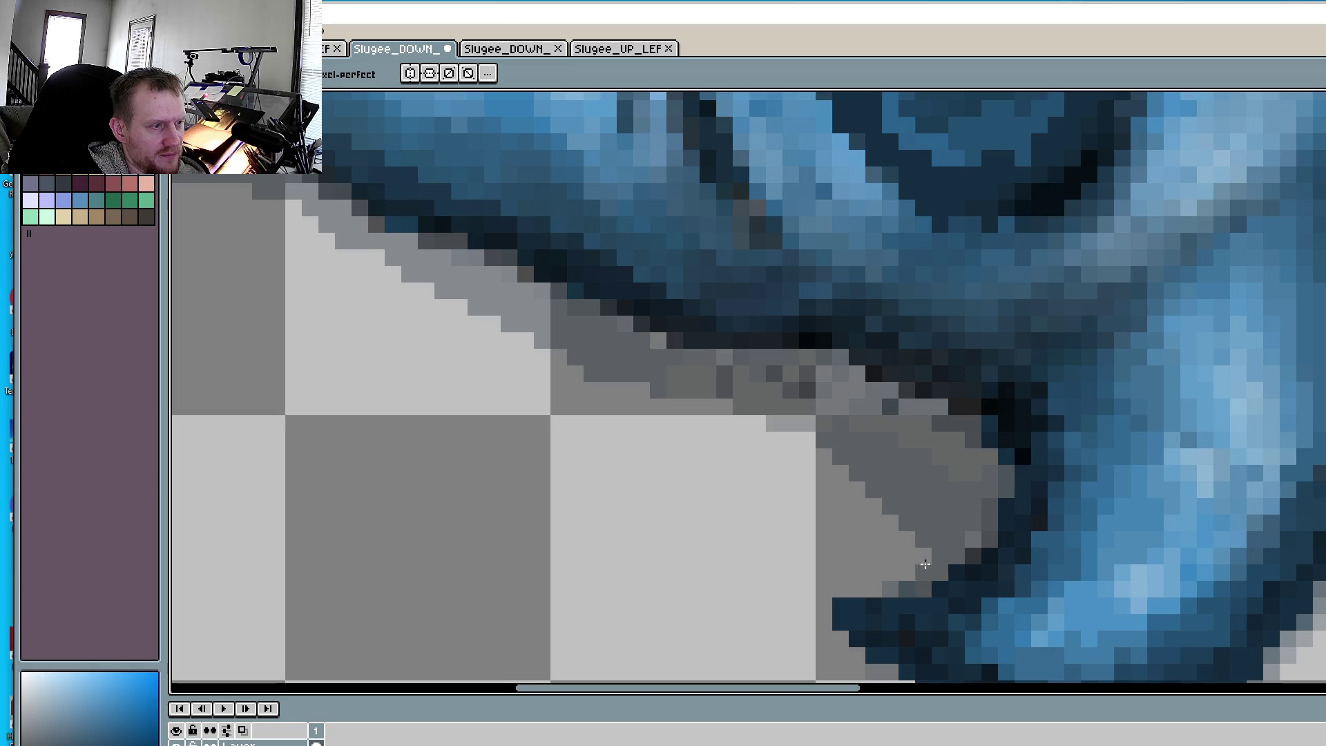
left_click_drag(887, 589, 907, 555)
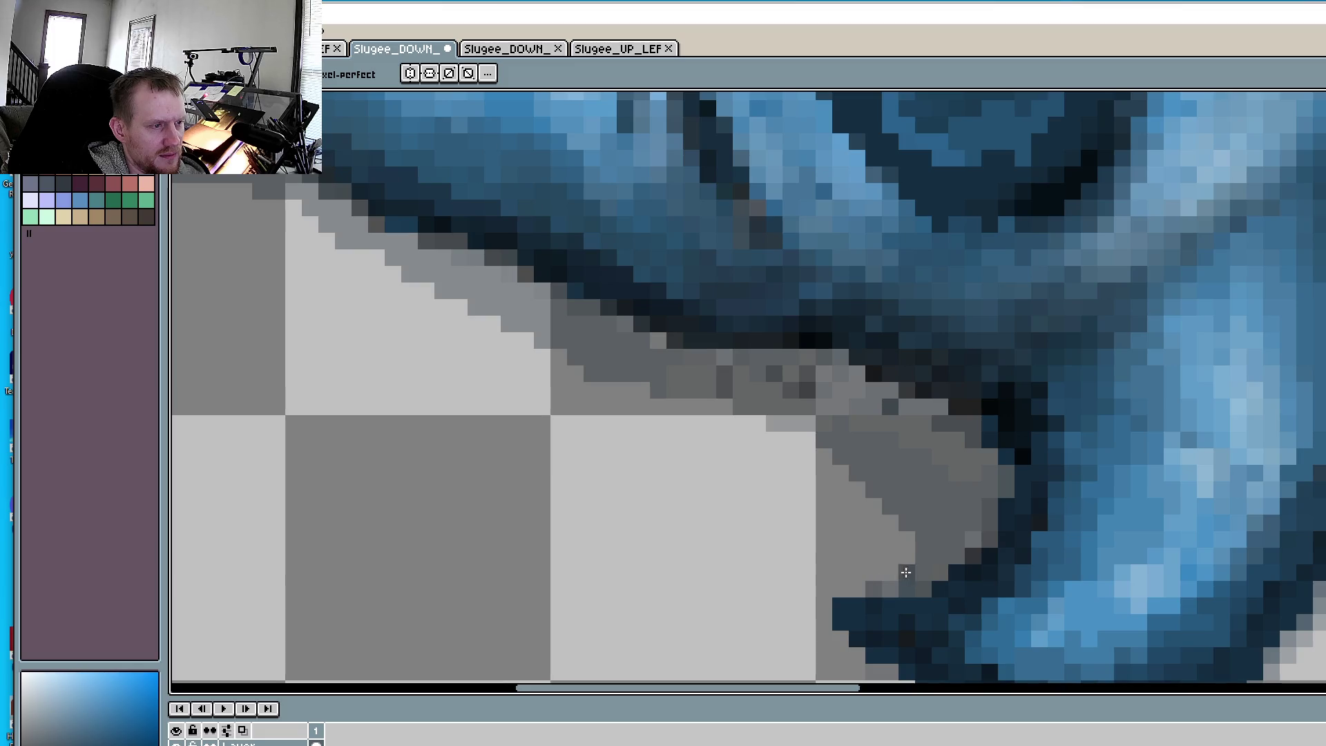
scroll(854, 524, "down", 3)
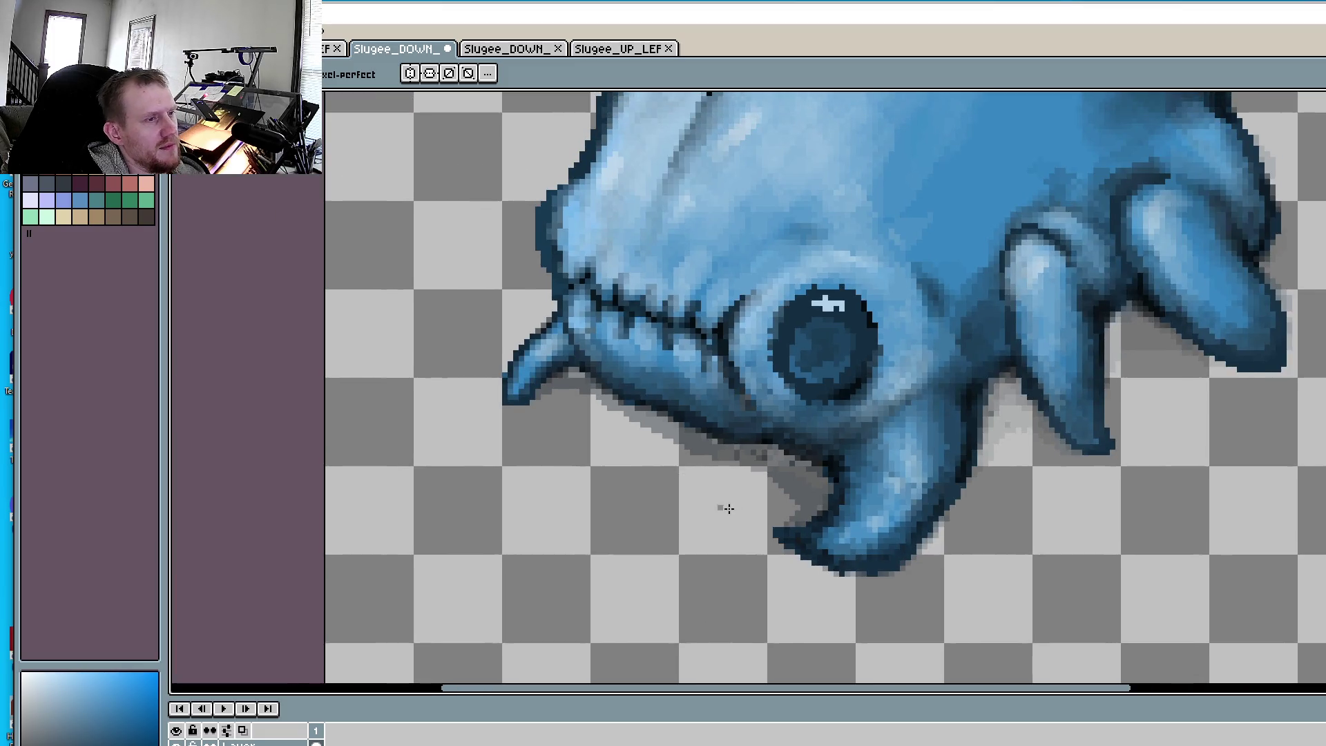
- Fill the gaps at the upper-left end of the shadow's diagonal edge with grey
scroll(842, 498, "up", 3)
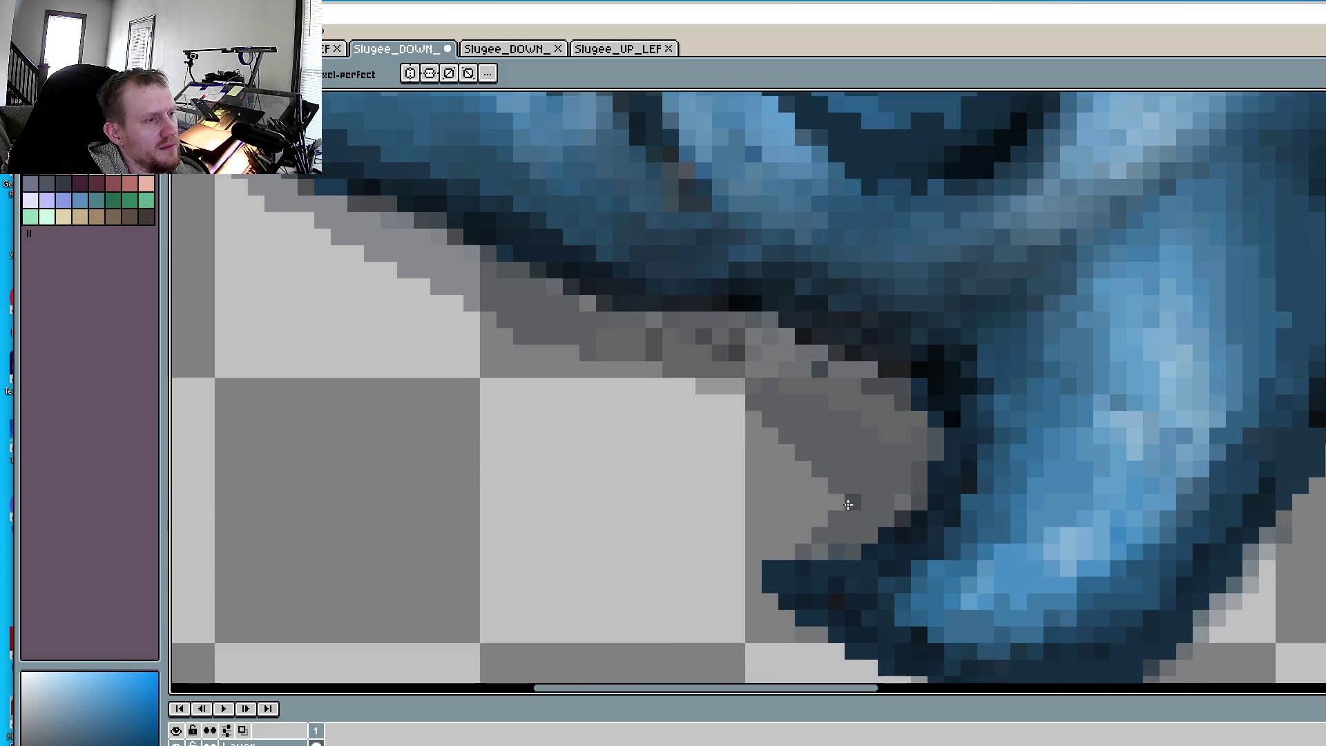
left_click_drag(704, 386, 687, 386)
left_click(736, 402)
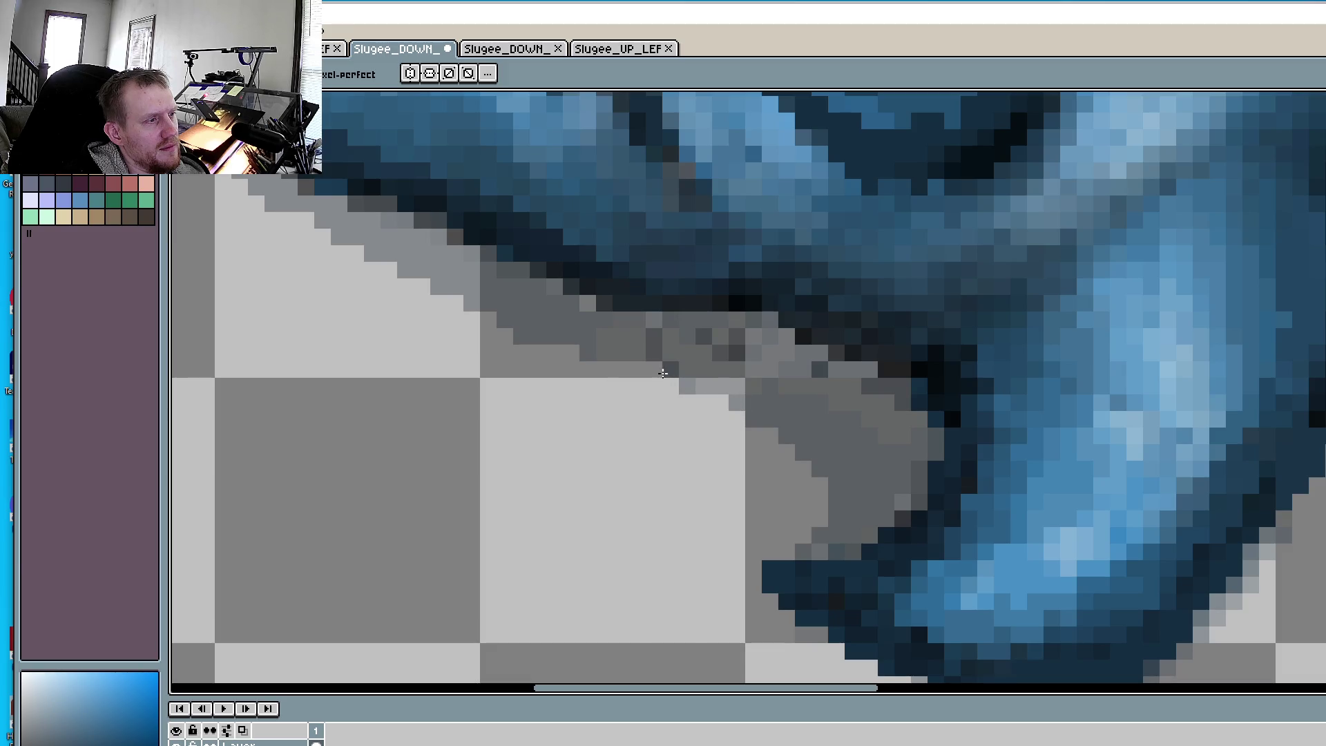
left_click(655, 369)
left_click(670, 384)
scroll(628, 362, "down", 3)
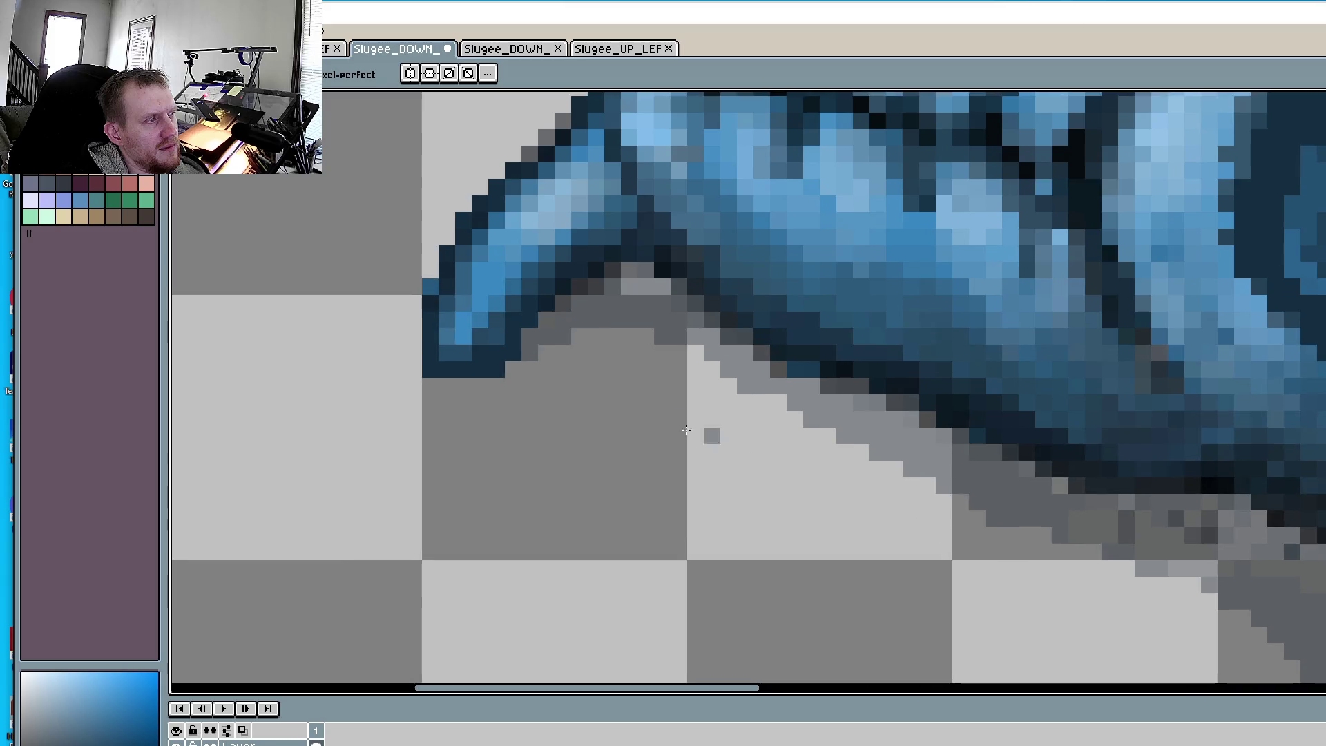
scroll(548, 503, "up", 3)
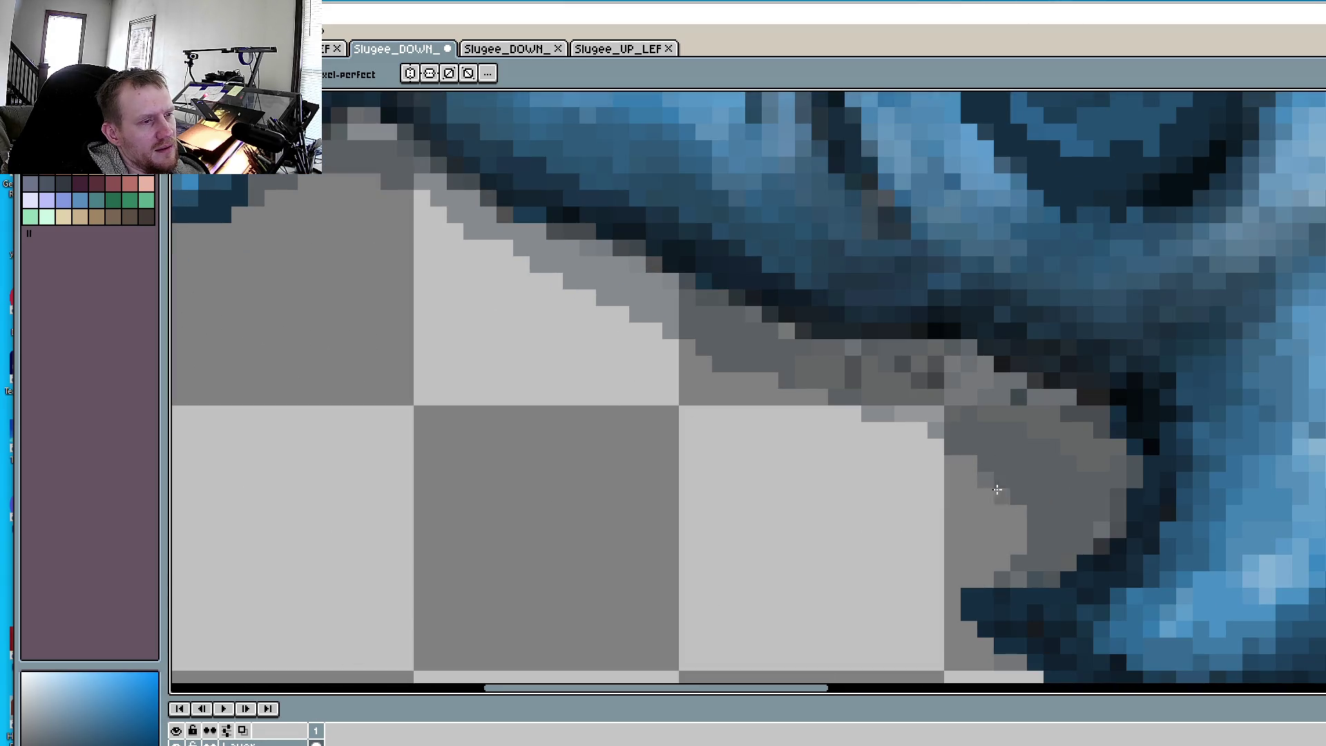
- Add and darken grey pixels to smooth the middle stretch of the shadow border
left_click(1017, 517)
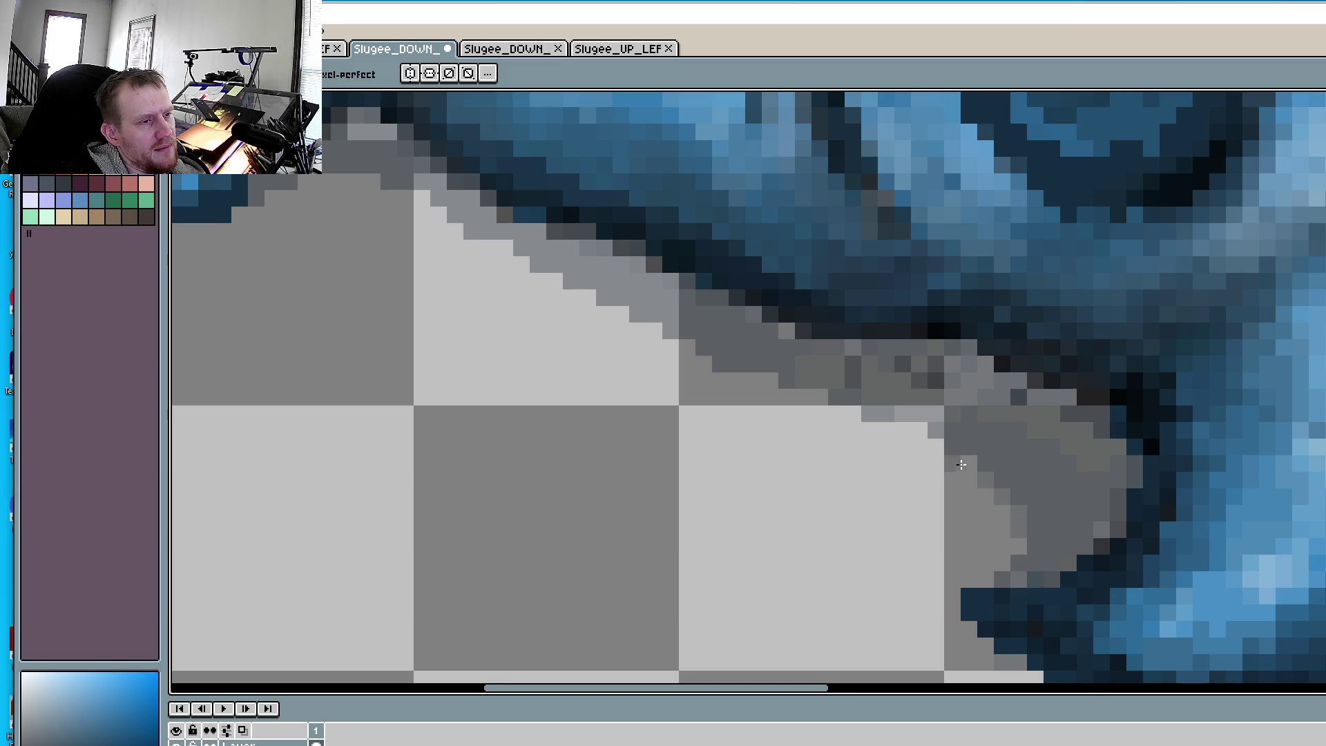
left_click(933, 447)
left_click(903, 431)
left_click(920, 431)
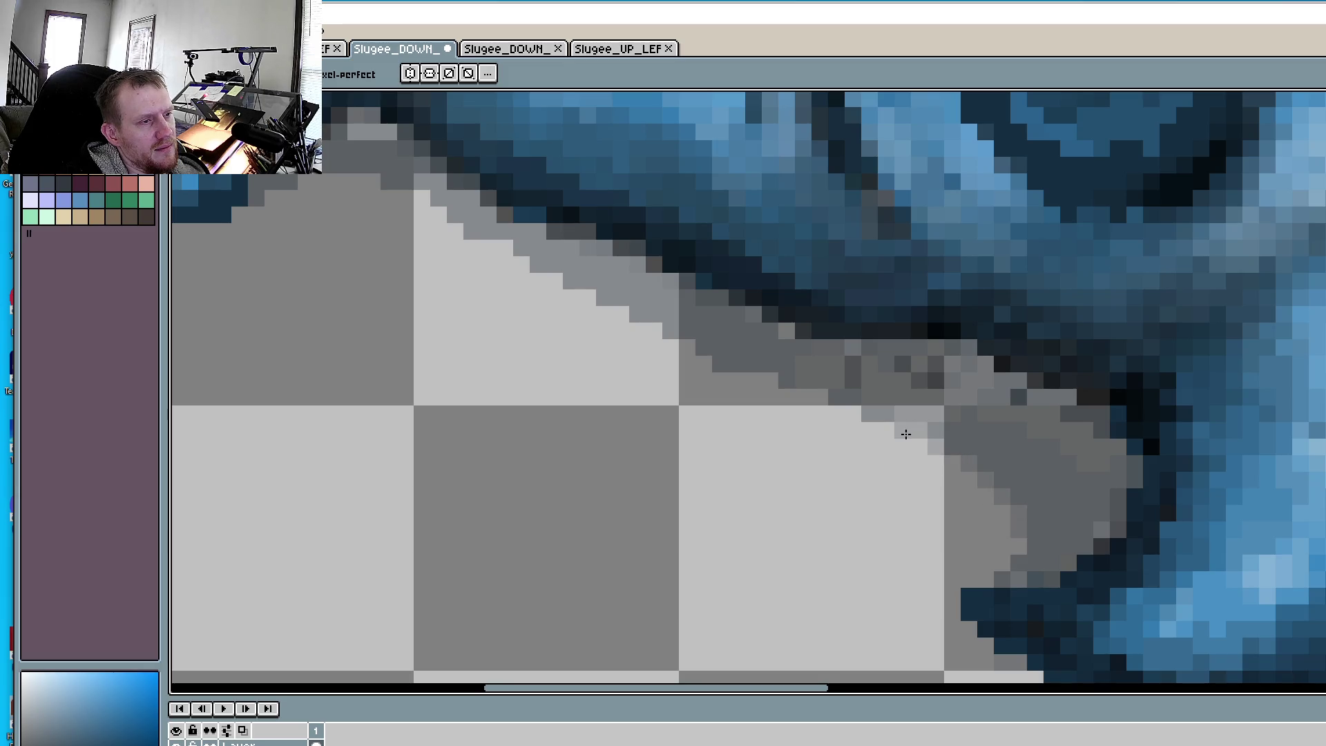
left_click(923, 448)
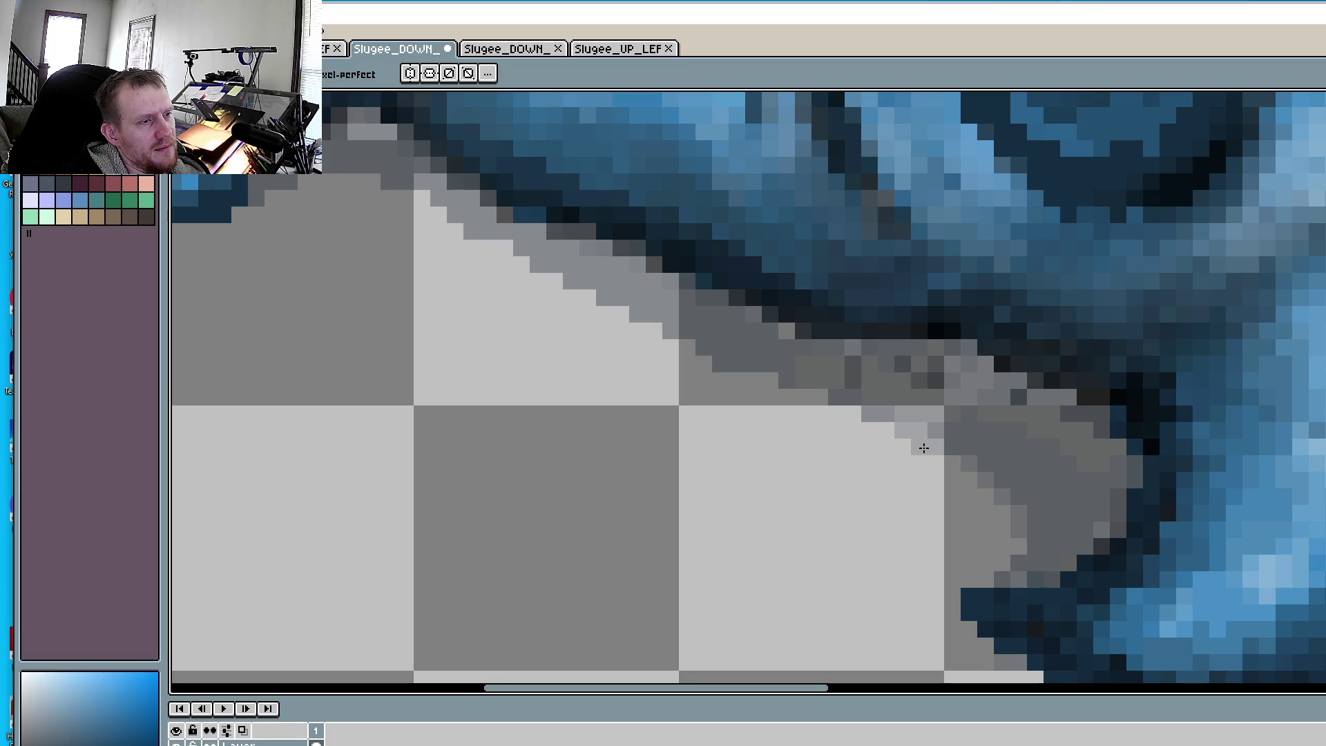
left_click(854, 413)
left_click(785, 380)
left_click(770, 381)
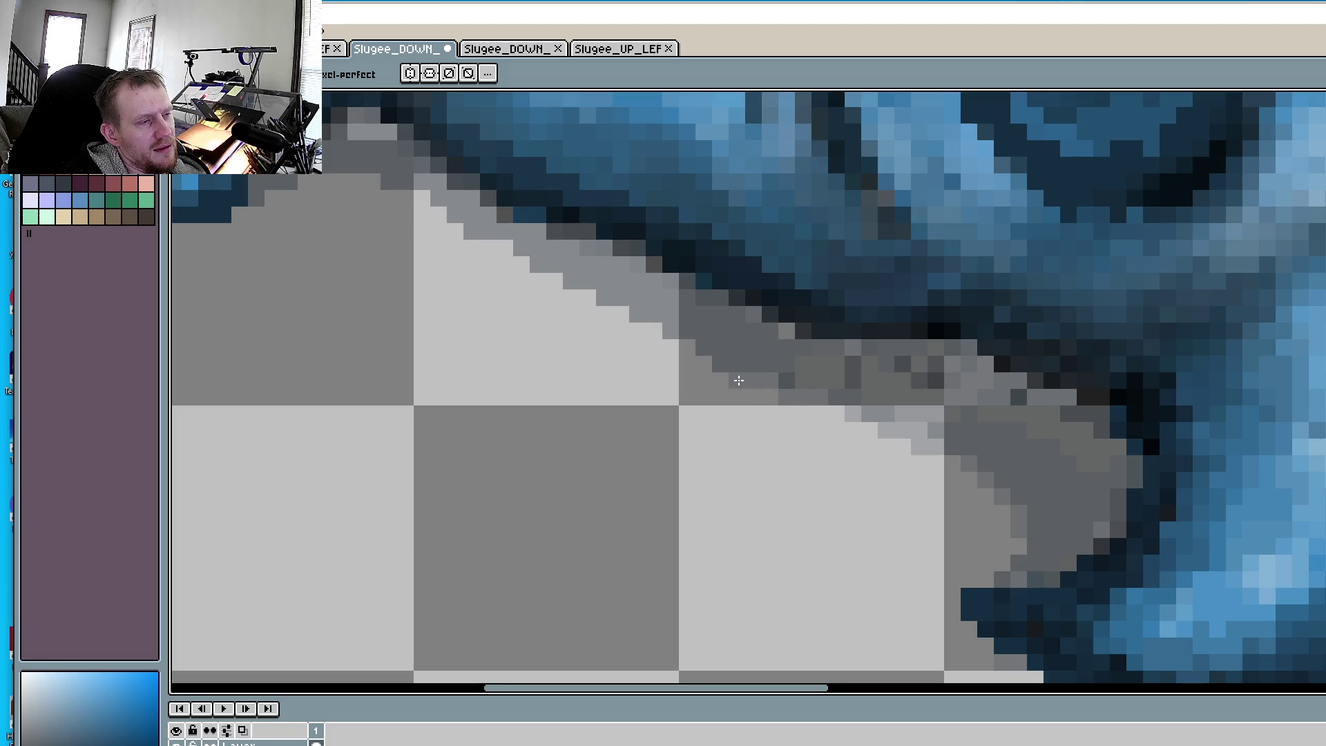
- Lighten and repaint the pixels along the lower diagonal shadow edge
scroll(675, 468, "up", 3)
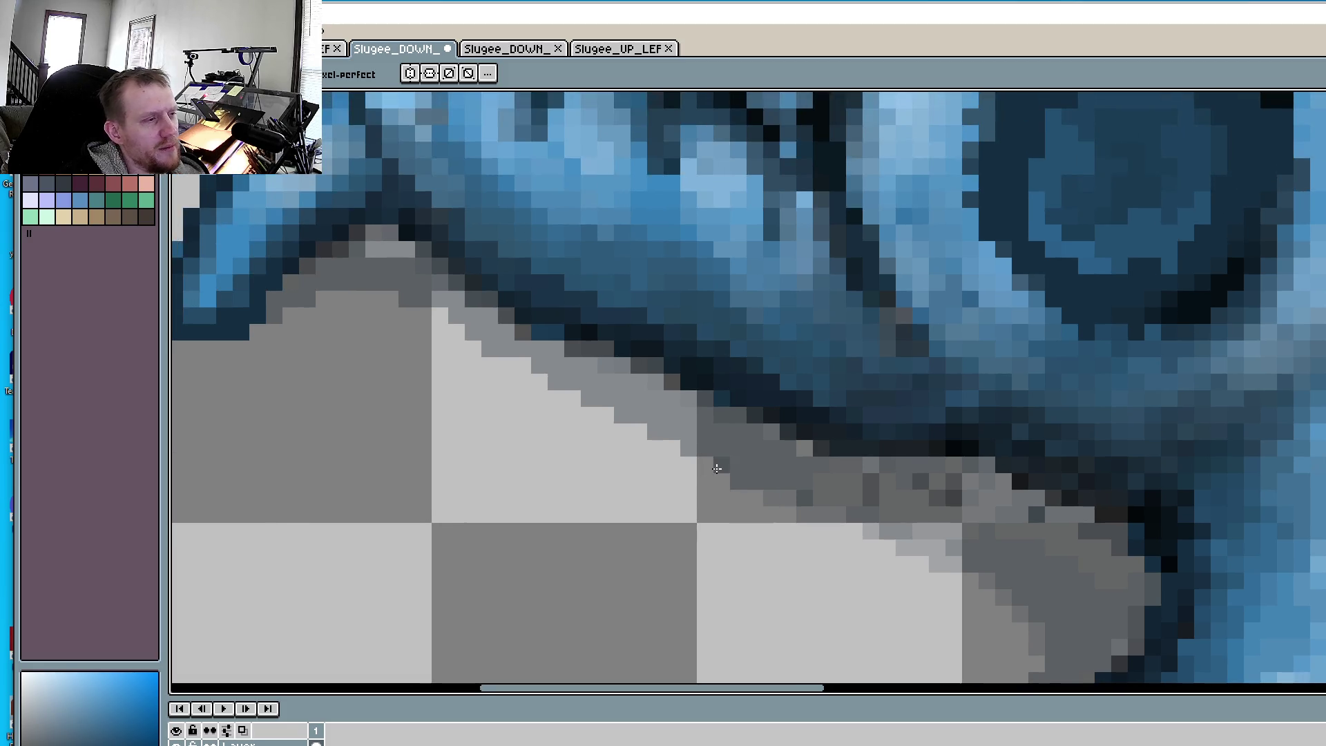
left_click(705, 464)
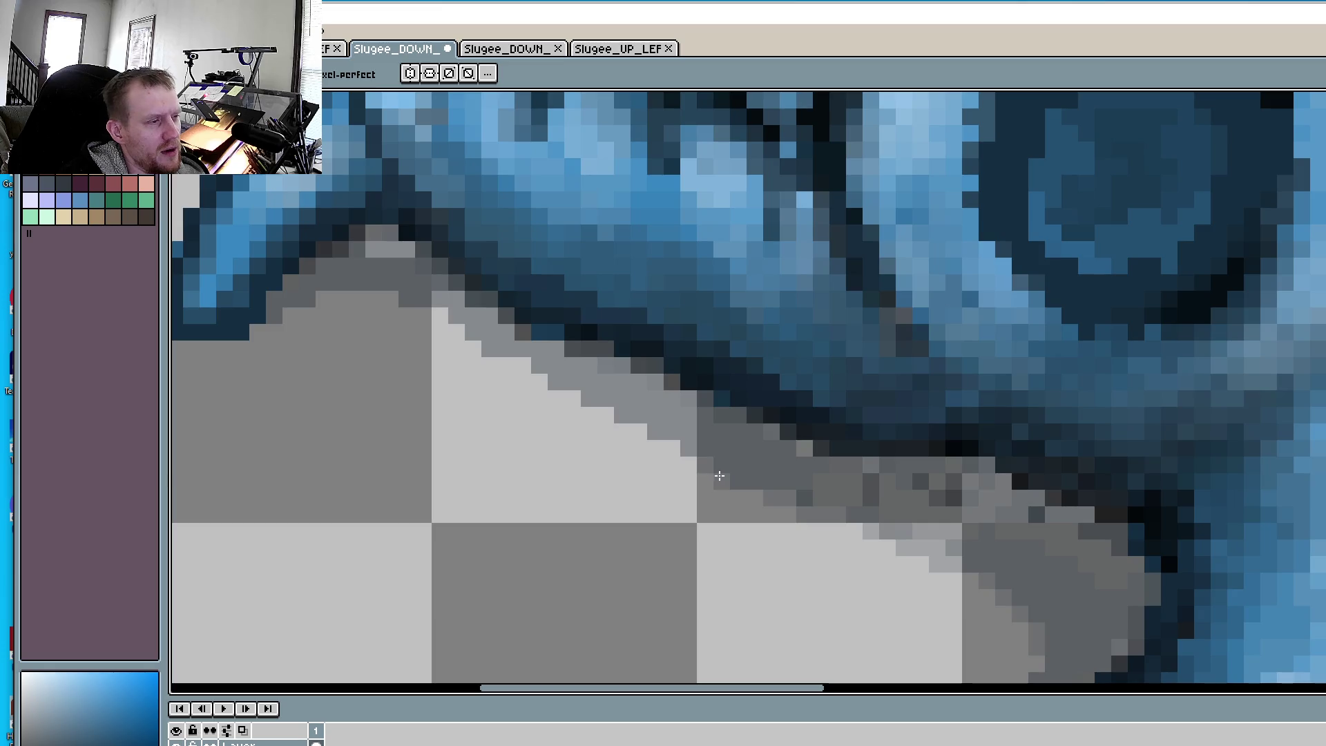
left_click(675, 449)
left_click(631, 429)
left_click(605, 415)
left_click(571, 398)
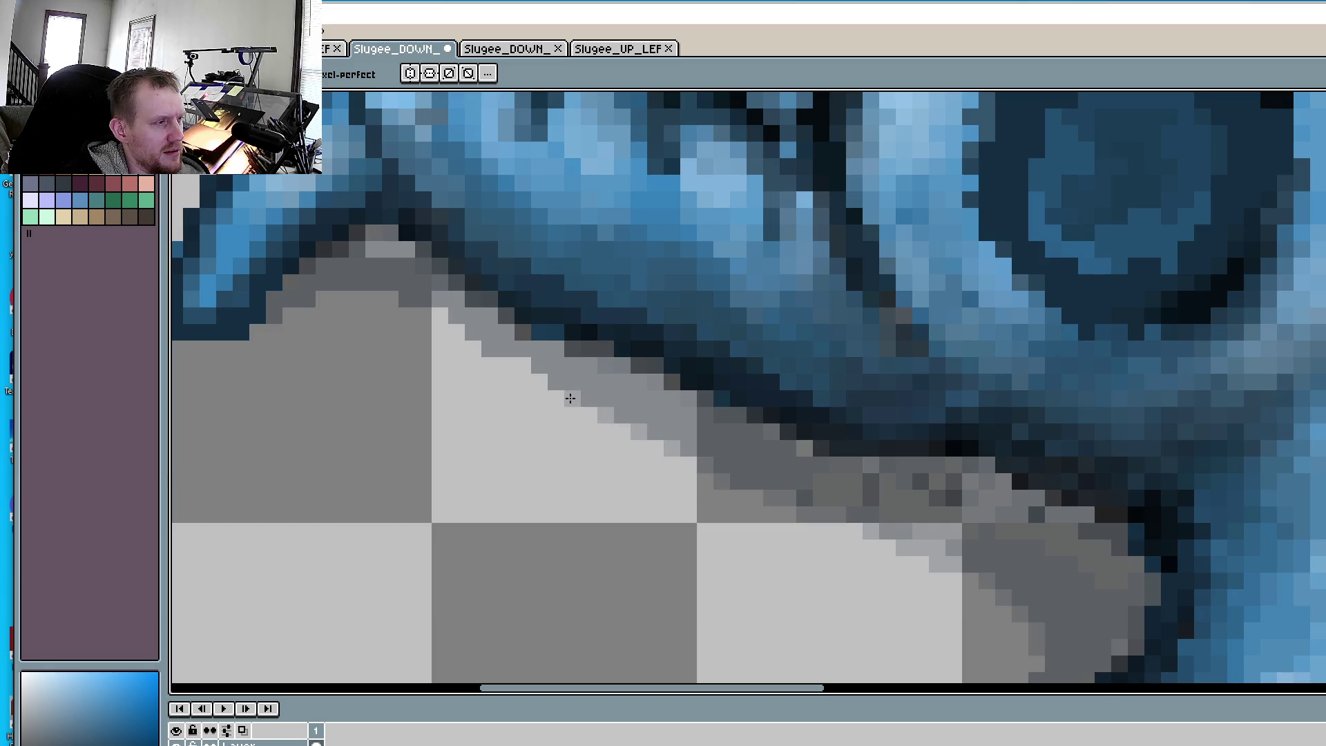
left_click(540, 382)
left_click(506, 367)
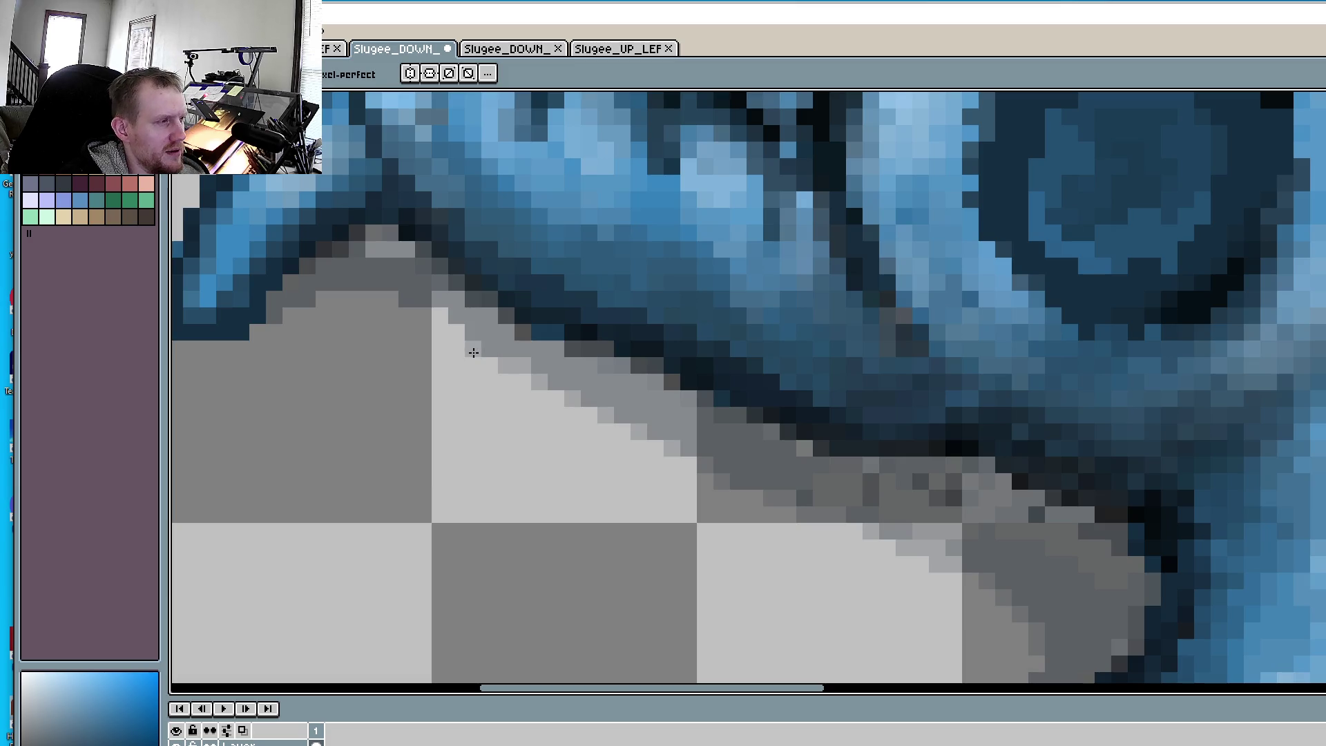
- Paint two dark grey pixels into the shadow's corner
left_click(406, 317)
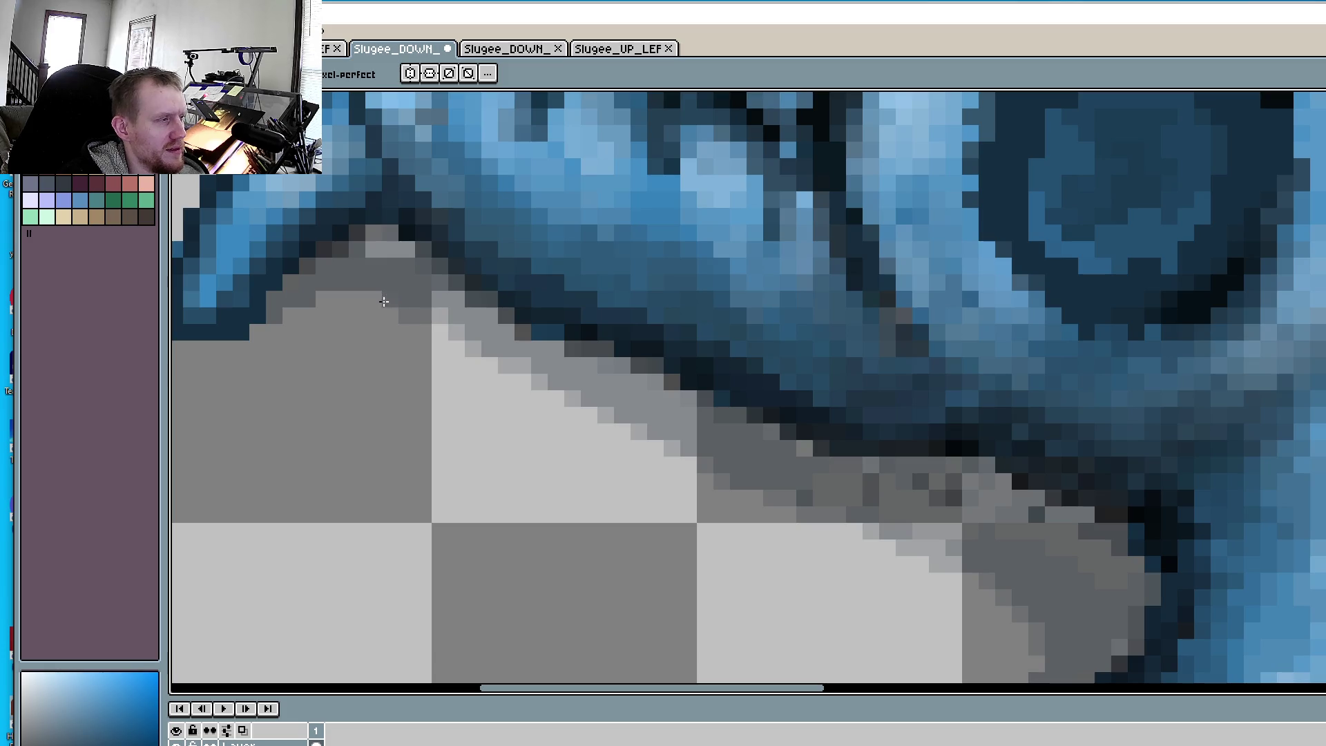
left_click(390, 331)
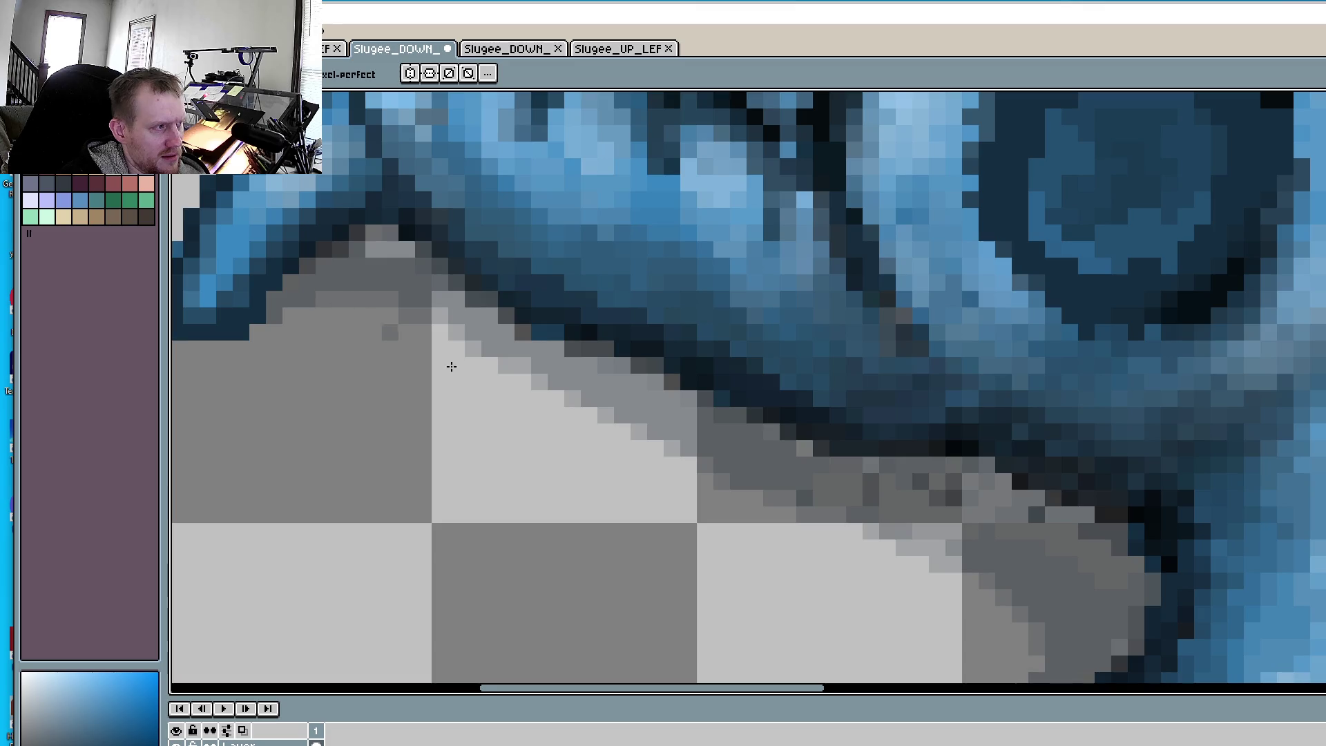
scroll(452, 366, "down", 3)
scroll(934, 318, "up", 1)
scroll(934, 318, "up", 1)
scroll(934, 318, "up", 2)
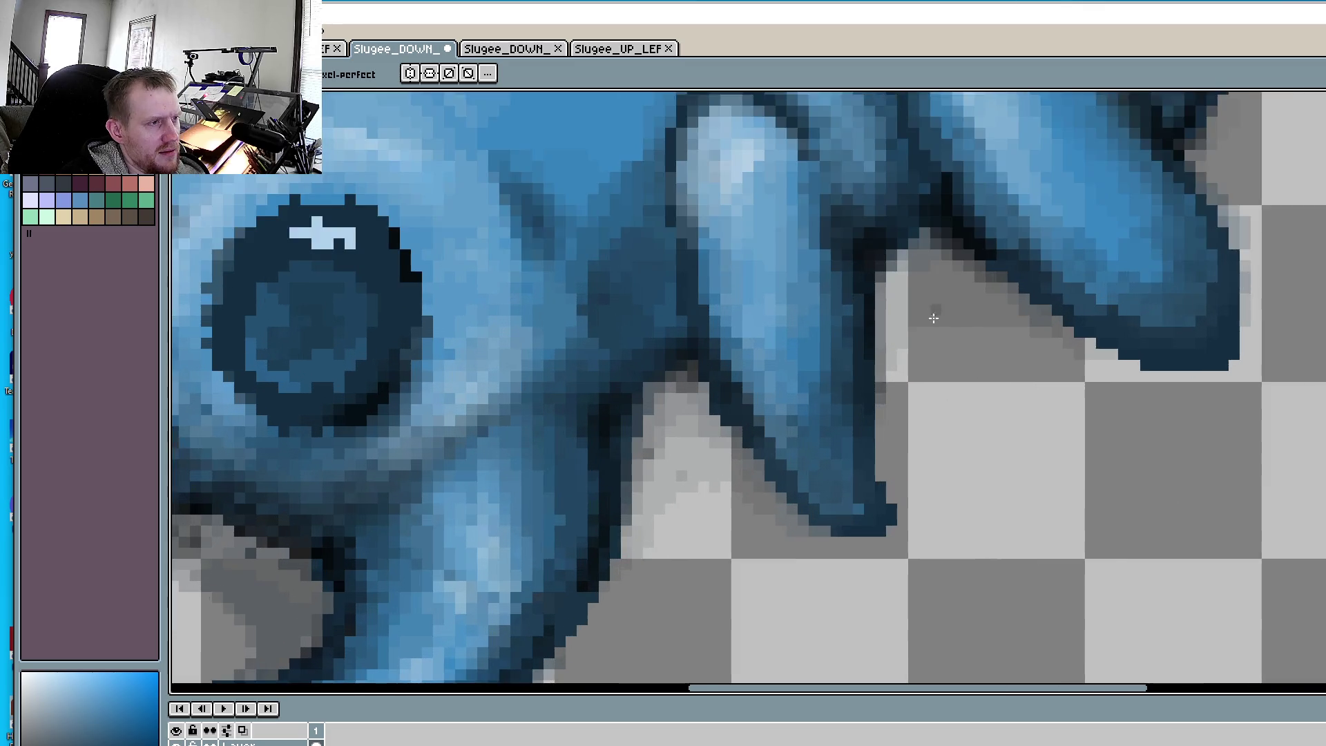
- Repaint the right claw shadow, reshaping its light edge and darkening its top edge
scroll(934, 318, "up", 1)
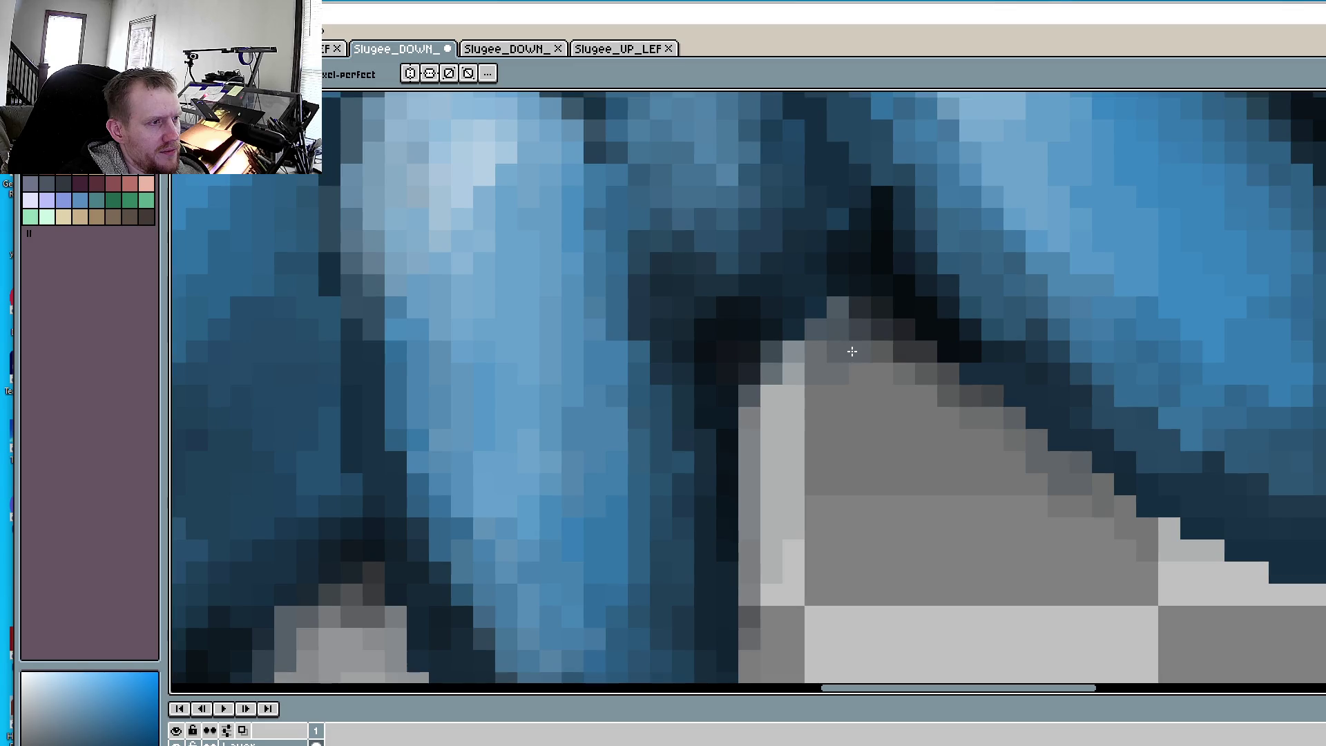
mouse_move(860, 373)
left_mouse_down()
mouse_move(775, 405)
mouse_move(794, 418)
left_mouse_up()
left_click(773, 440)
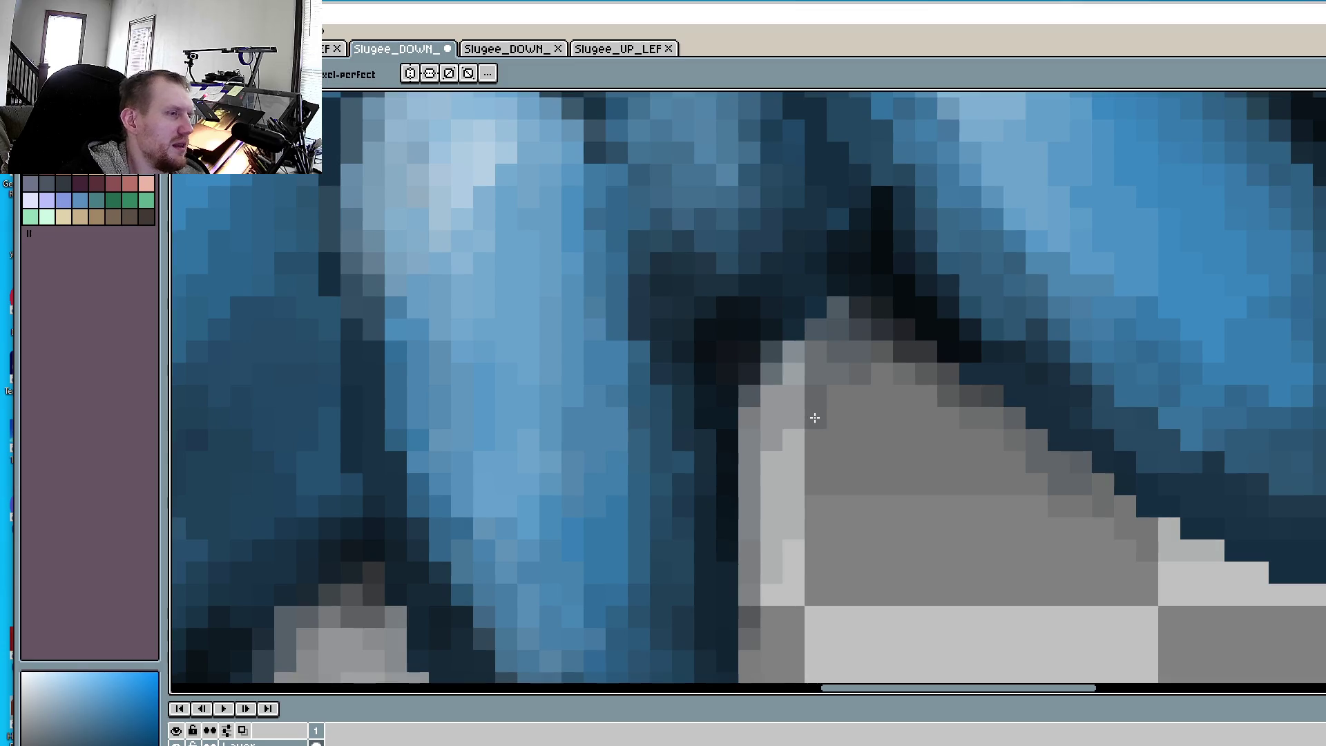
left_click(838, 396)
mouse_move(882, 395)
left_mouse_down()
mouse_move(885, 382)
mouse_move(932, 439)
left_mouse_up()
- Zoom out to view the whole sprite and save Slugee_DOWN with File > Save
scroll(932, 439, "down", 2)
scroll(933, 439, "down", 1)
scroll(933, 439, "down", 1)
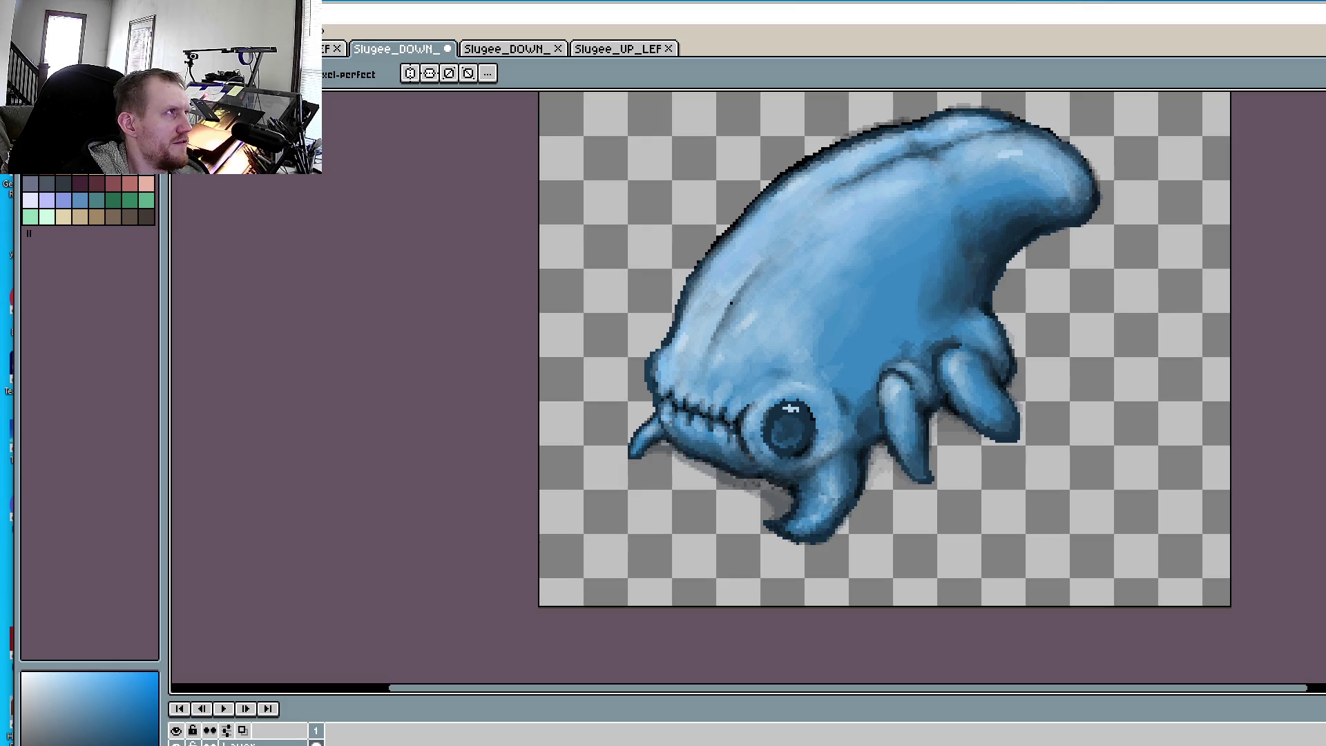
key("alt+f")
key("s")
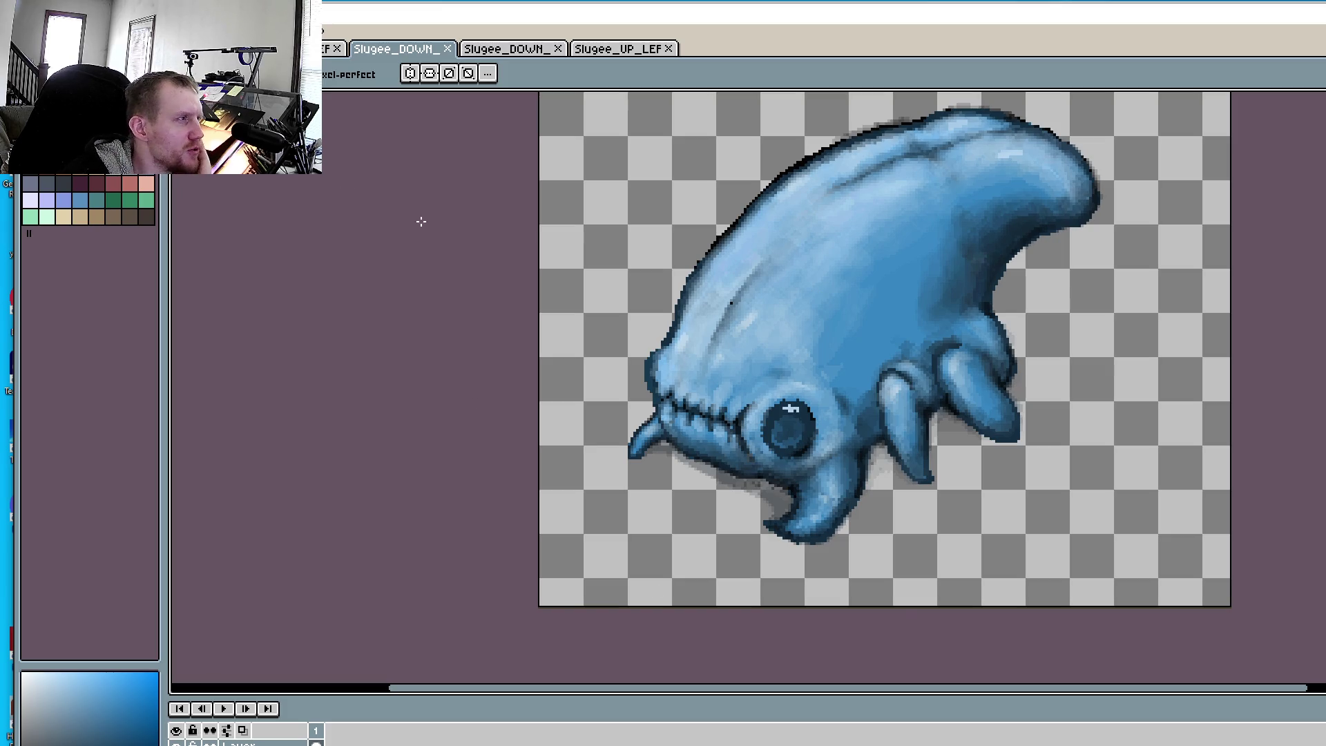
key("alt+f")
- Check the Sprite Size dialog without changing it, then drag Aseprite down to reveal Godot's script editor
key("Right")
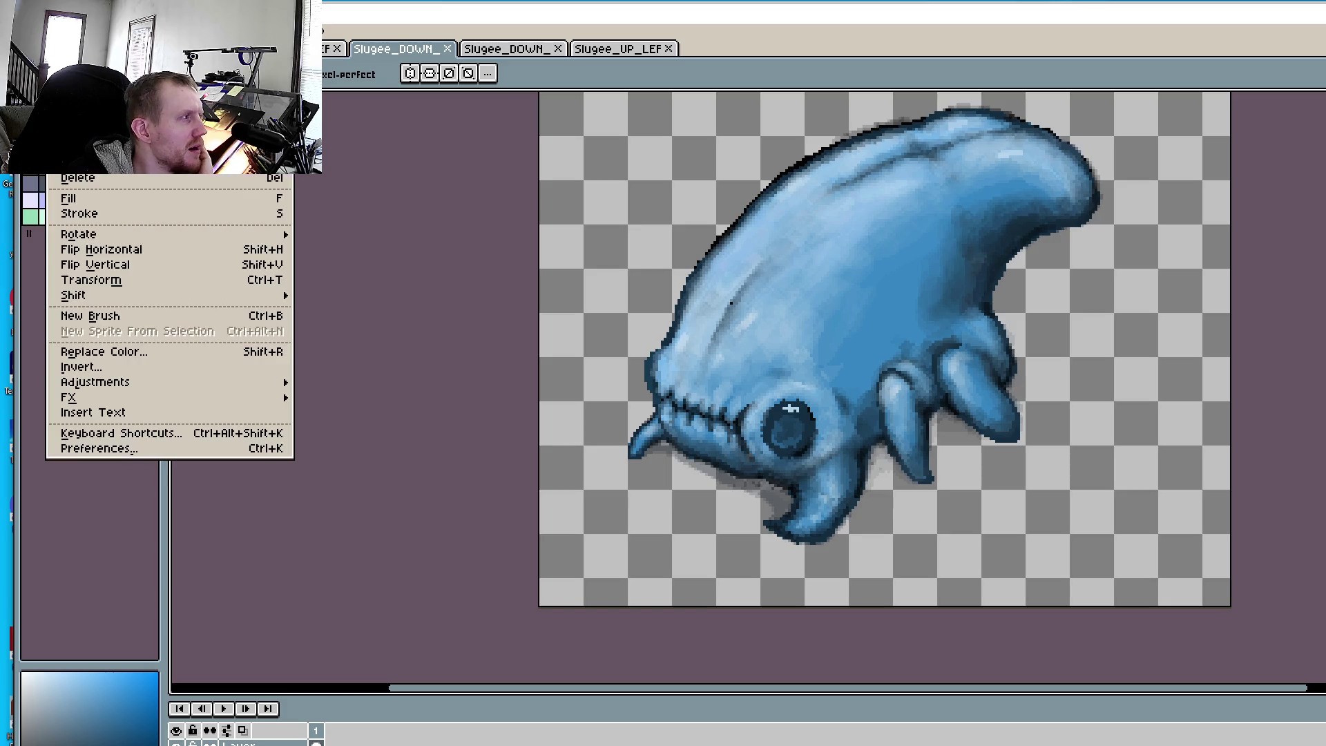
key("Right")
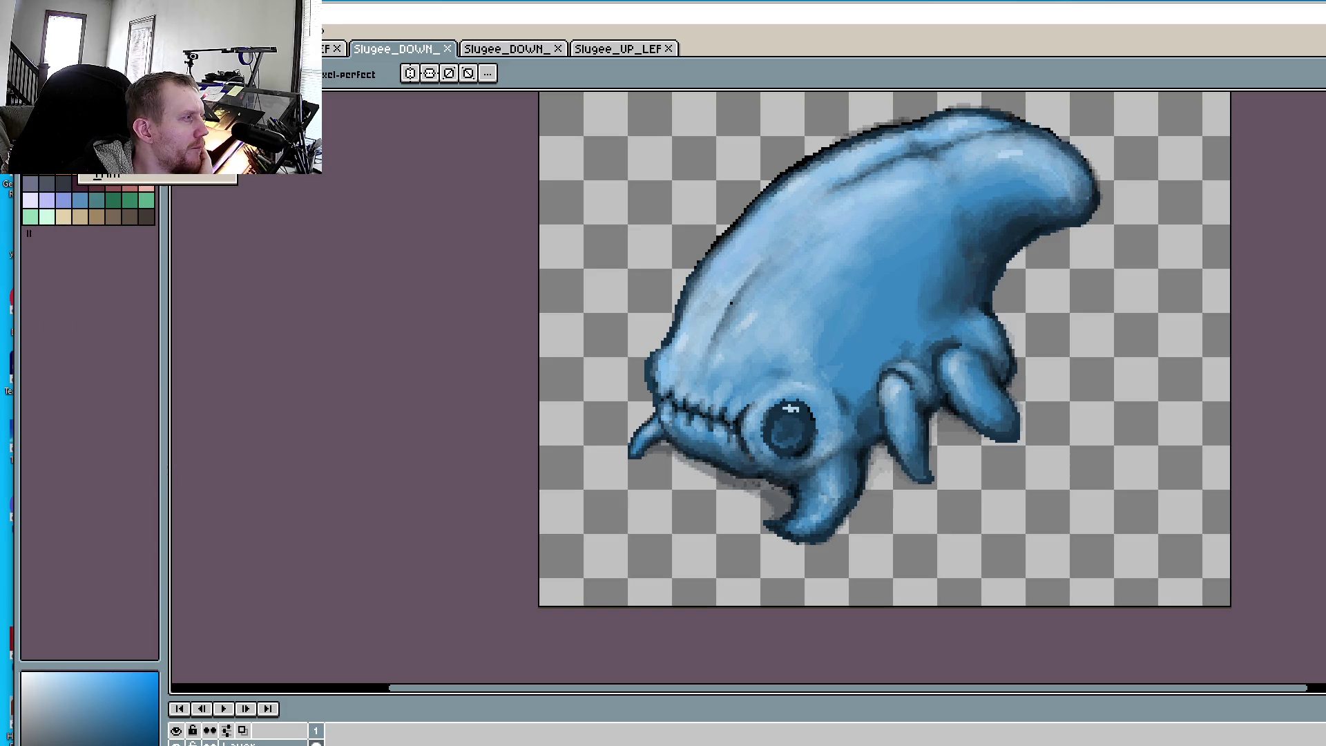
key("Right")
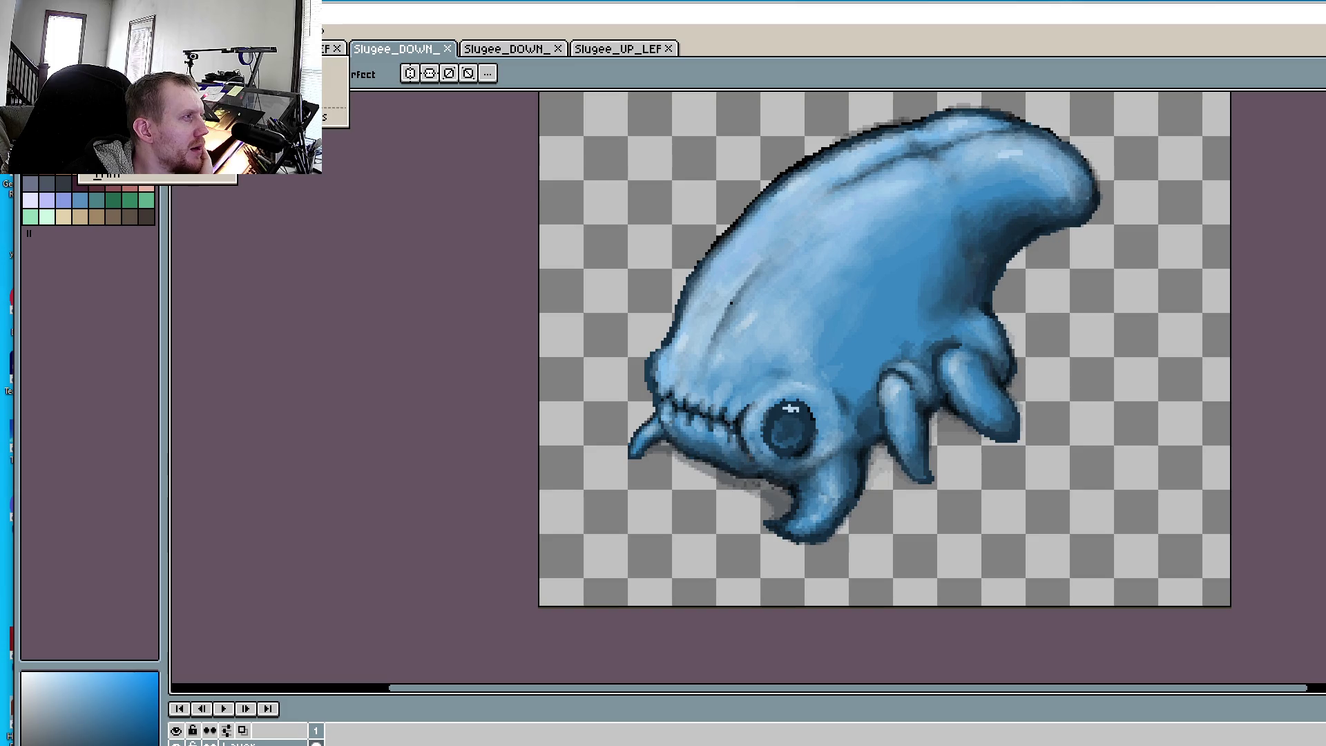
key("Return")
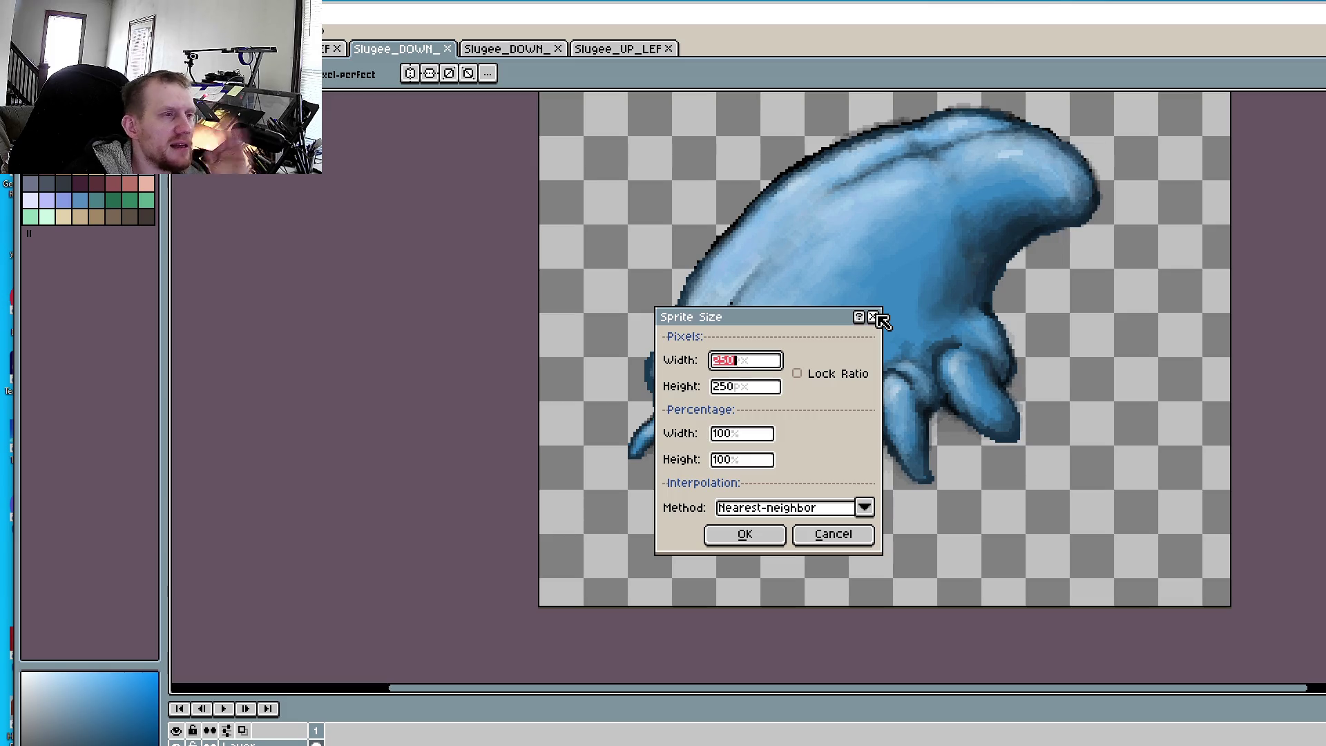
left_click(859, 537)
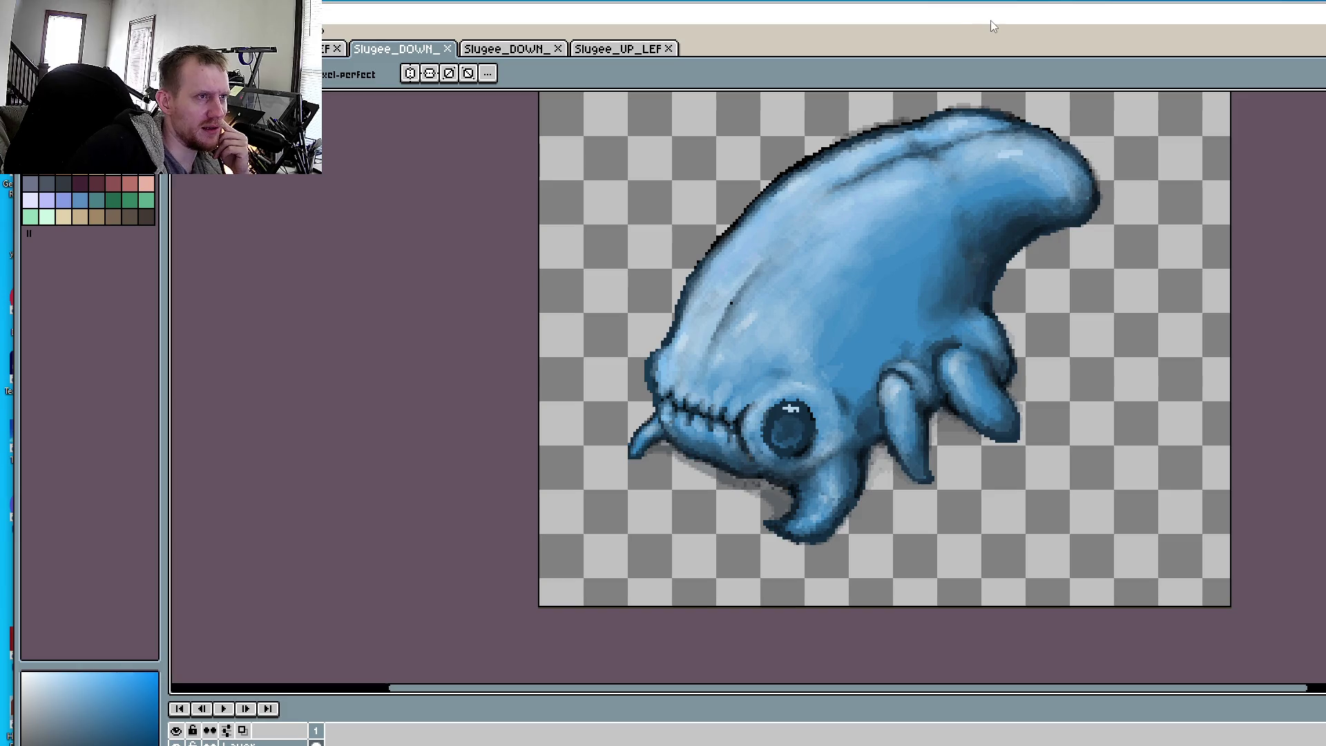
left_click_drag(993, 26, 1017, 183)
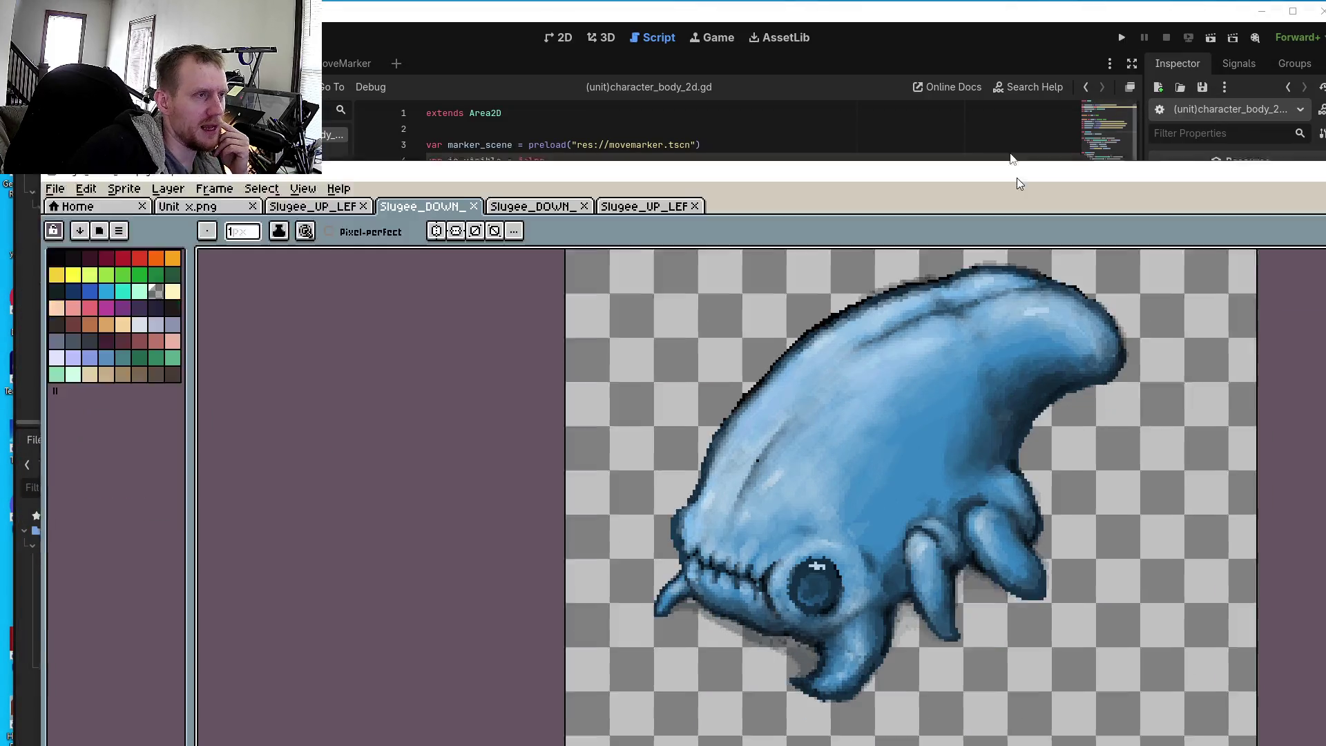
- Move Aseprite back up, save Slugee_DOWN again, then switch over to the Godot editor
left_click_drag(1017, 183, 1036, 43)
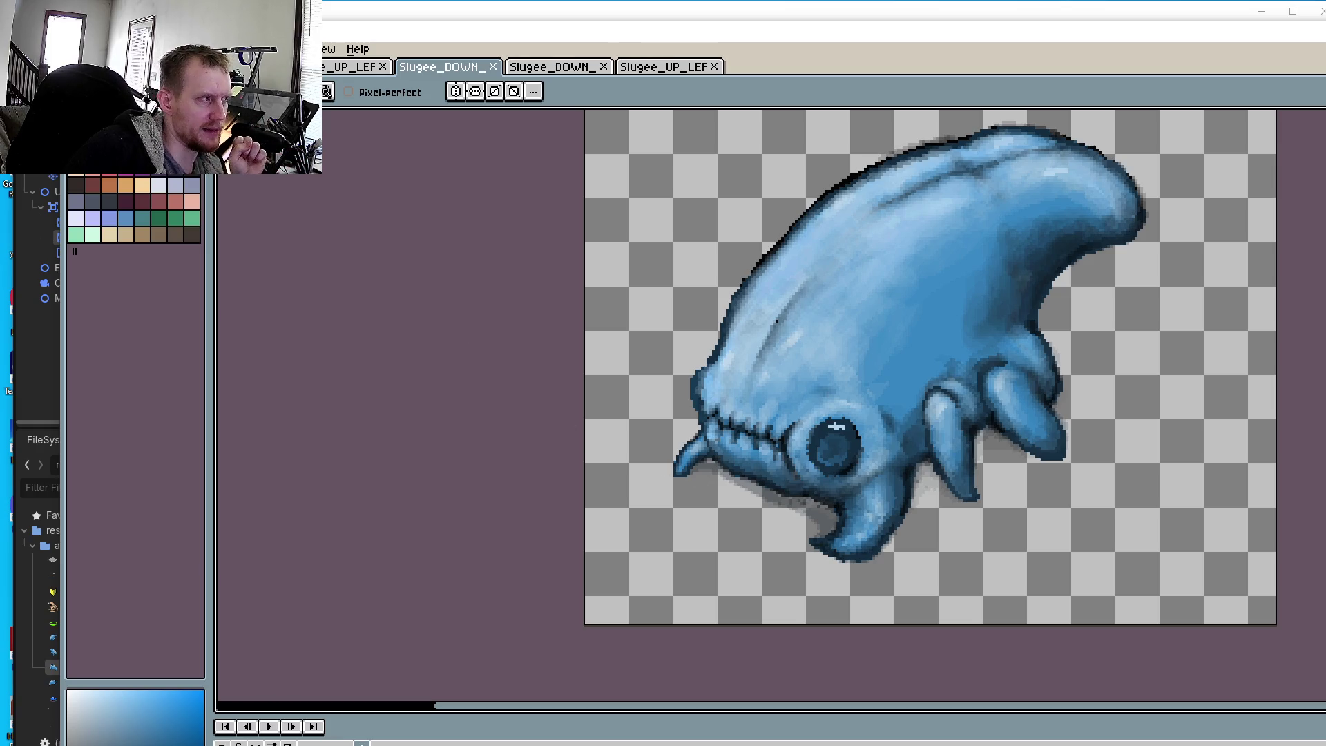
left_click(76, 49)
left_click(104, 104)
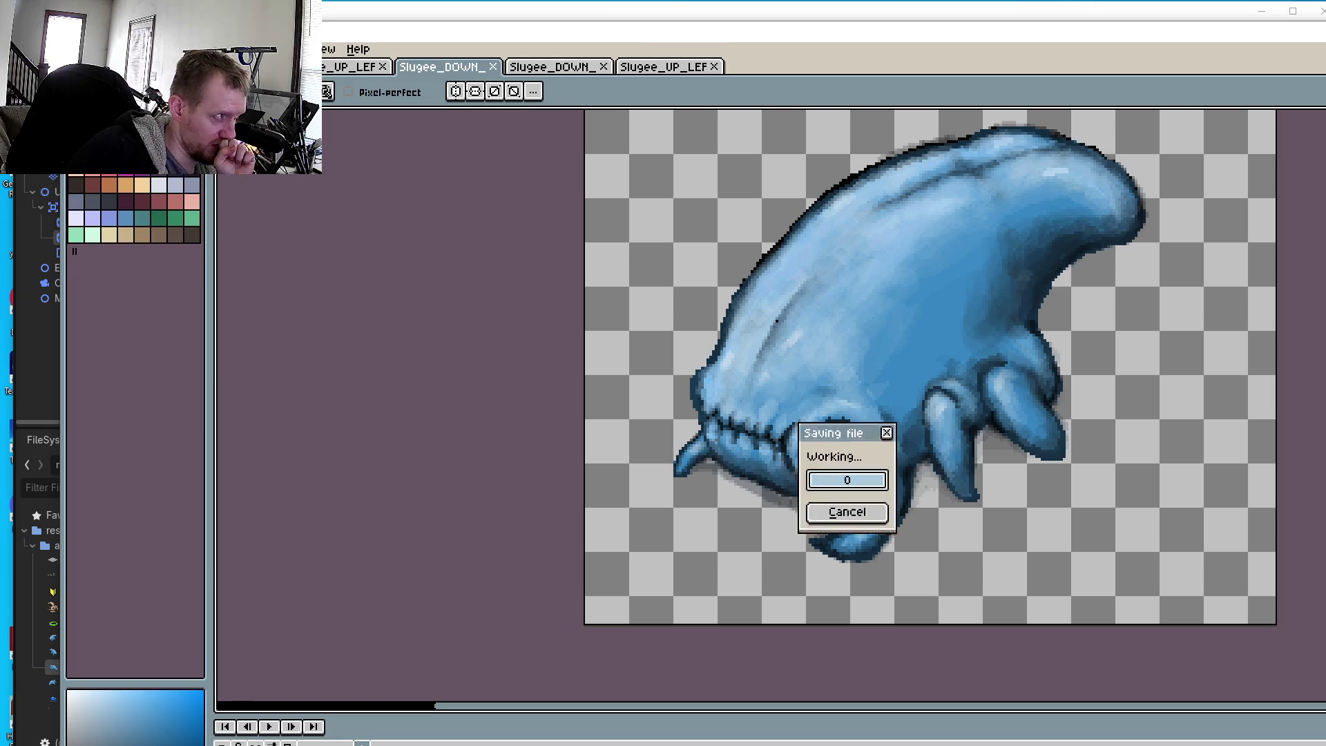
left_click_drag(805, 40, 778, 216)
left_click(1082, 86)
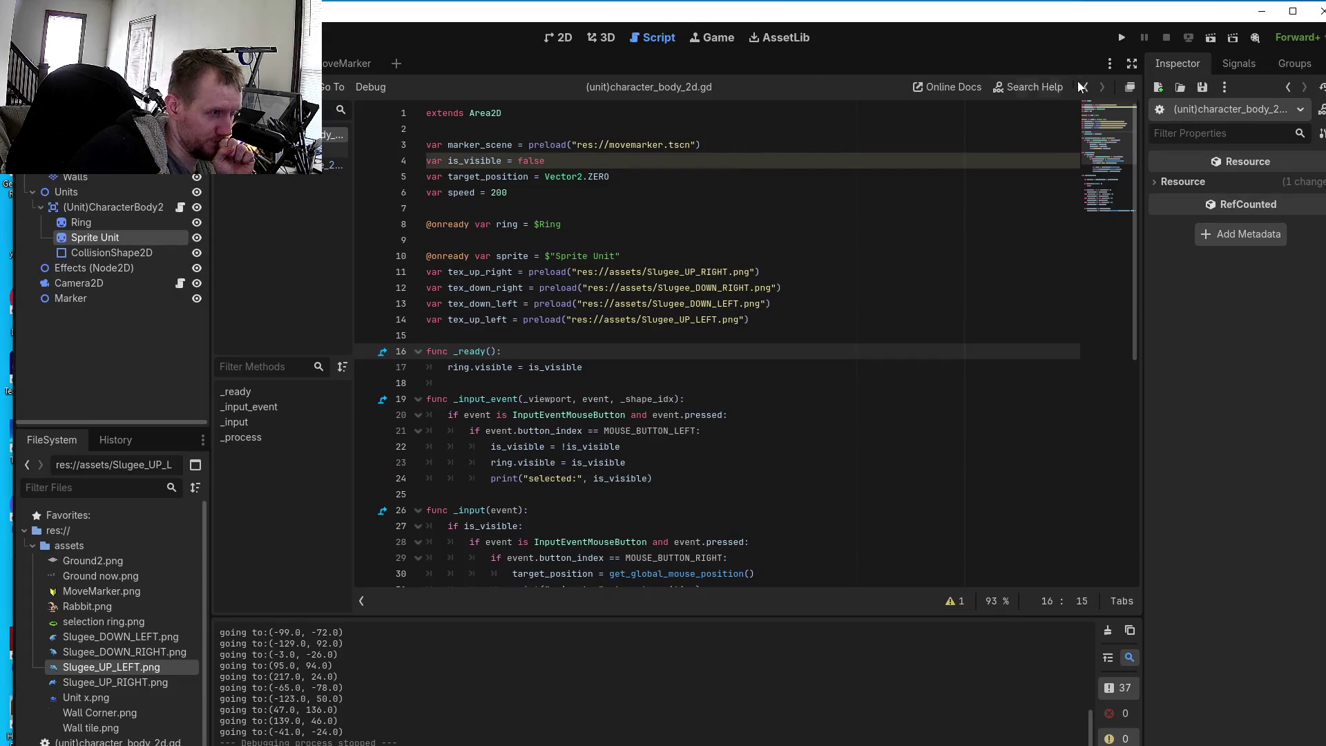
- Run the game, zoom in with the camera override, and select the blue Slugee unit
left_click(1116, 38)
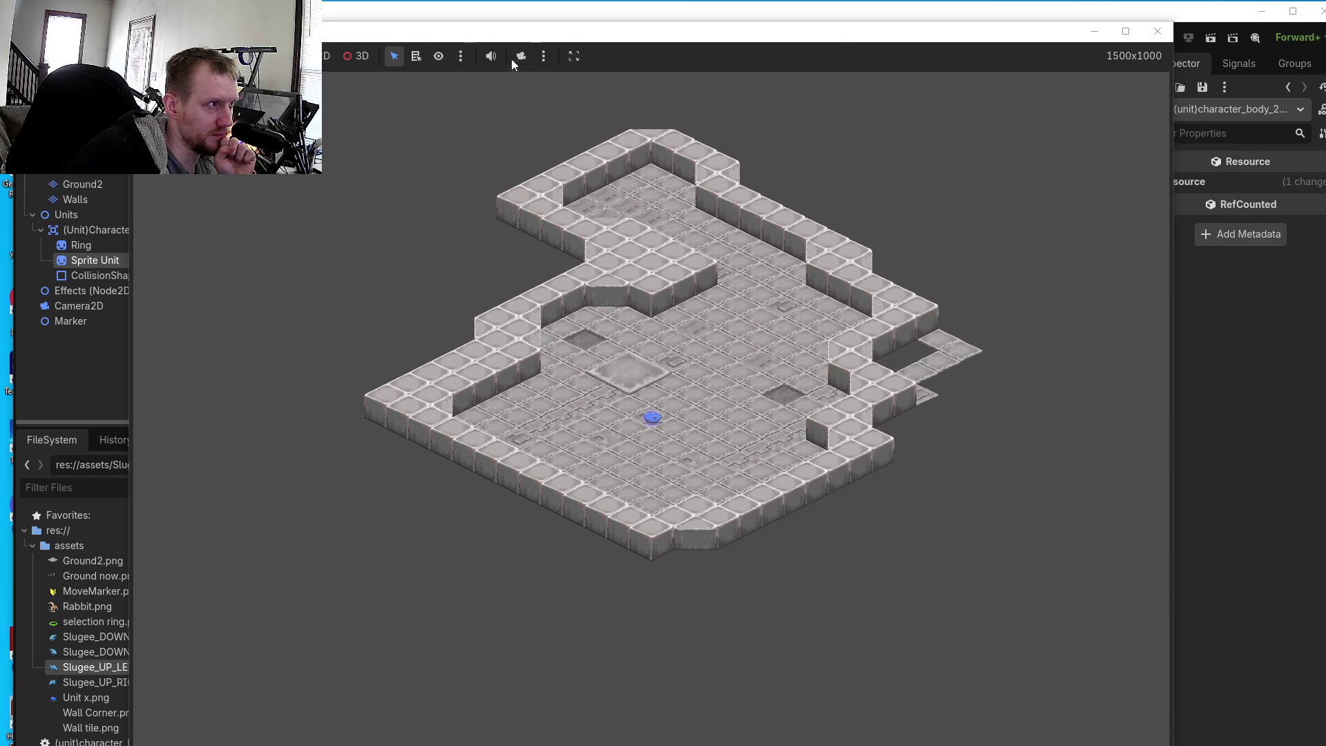
left_click(521, 56)
scroll(629, 448, "up", 5)
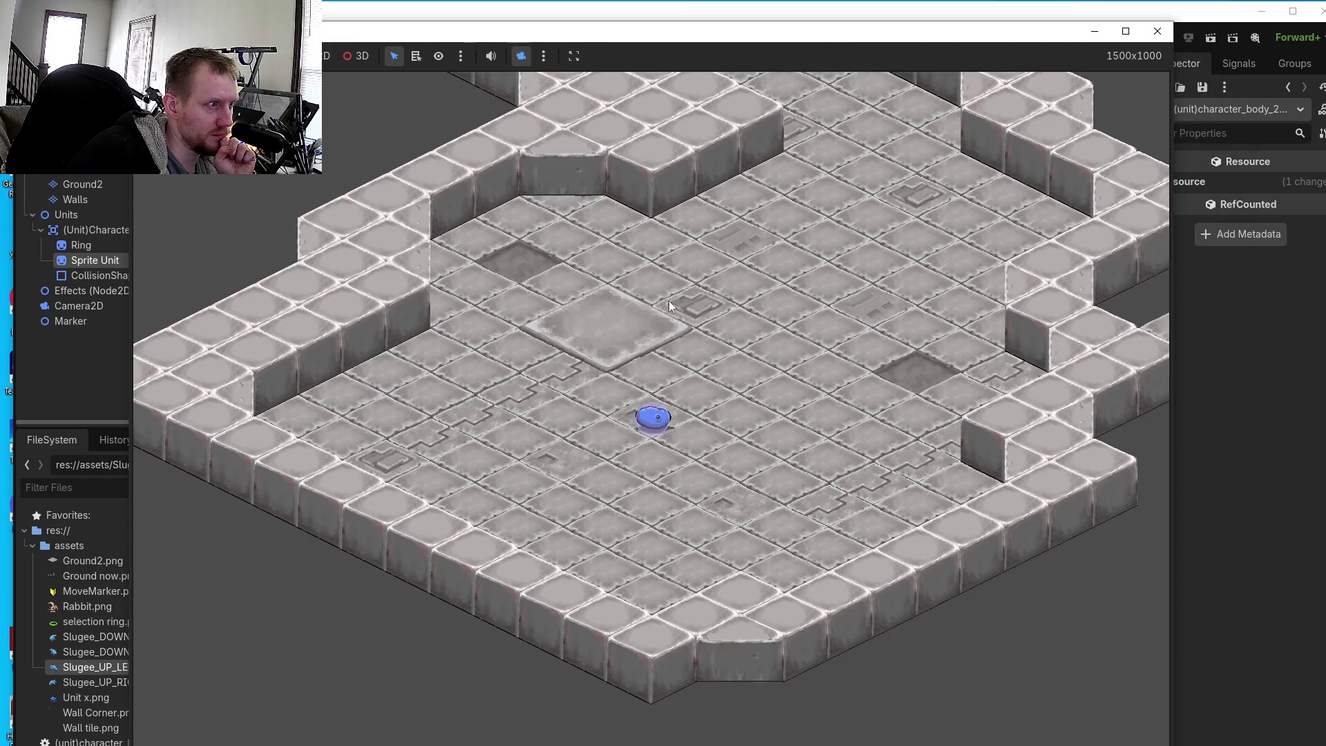
left_click(645, 430)
- Walk the Slugee to several floor spots, up-right and down-left, to check its directional sprites
right_click(601, 465)
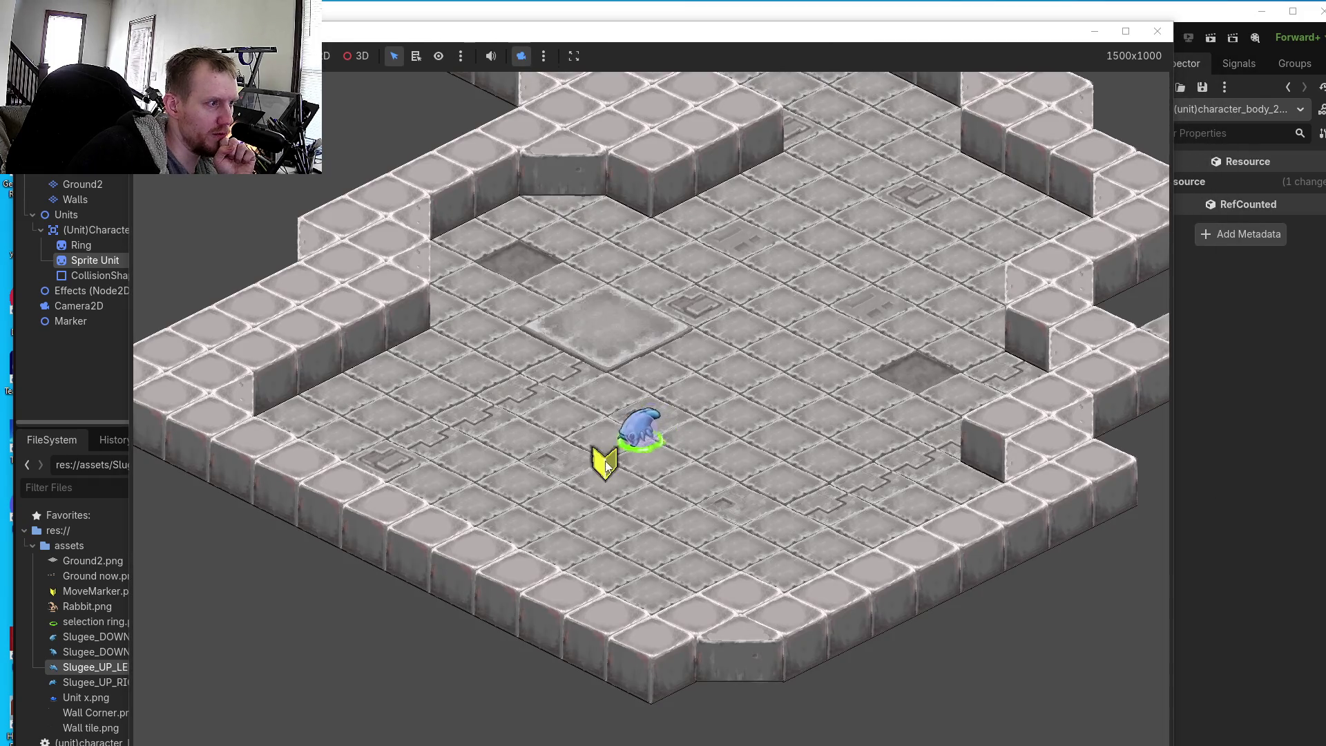
right_click(560, 503)
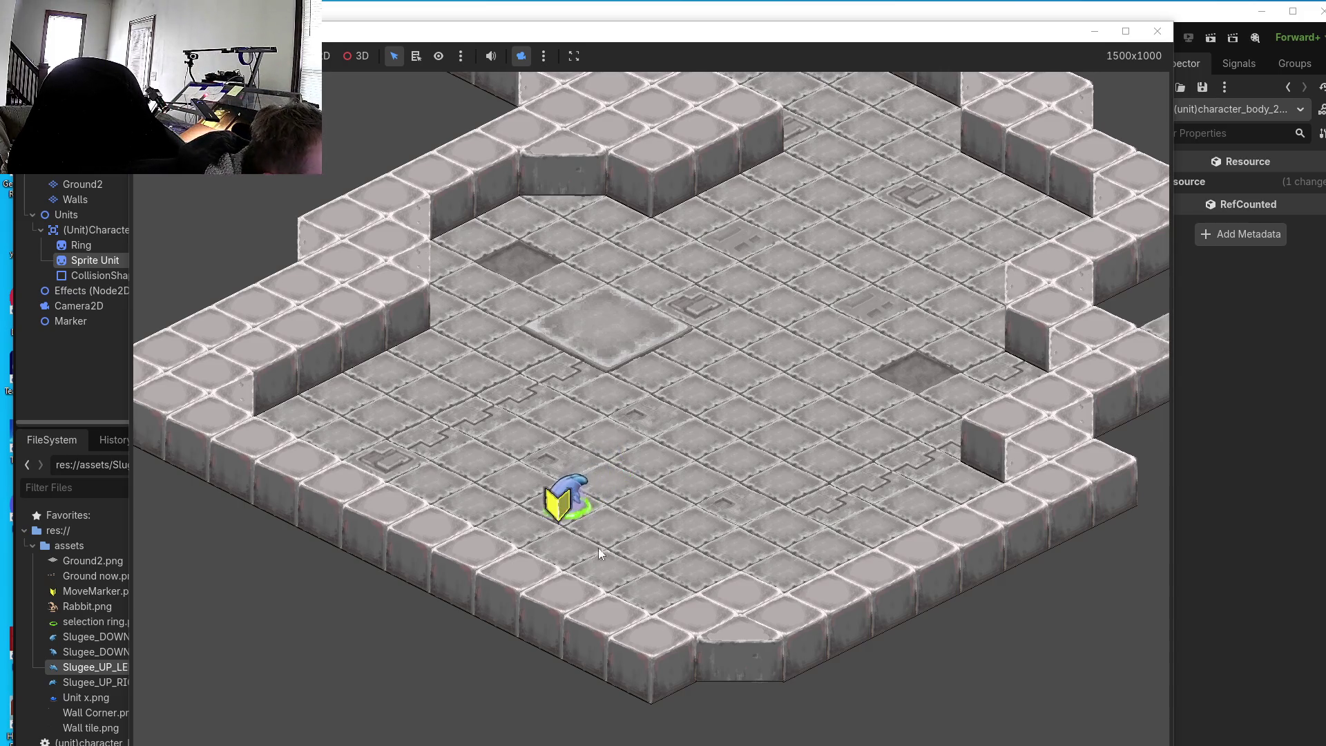
right_click(637, 462)
right_click(686, 515)
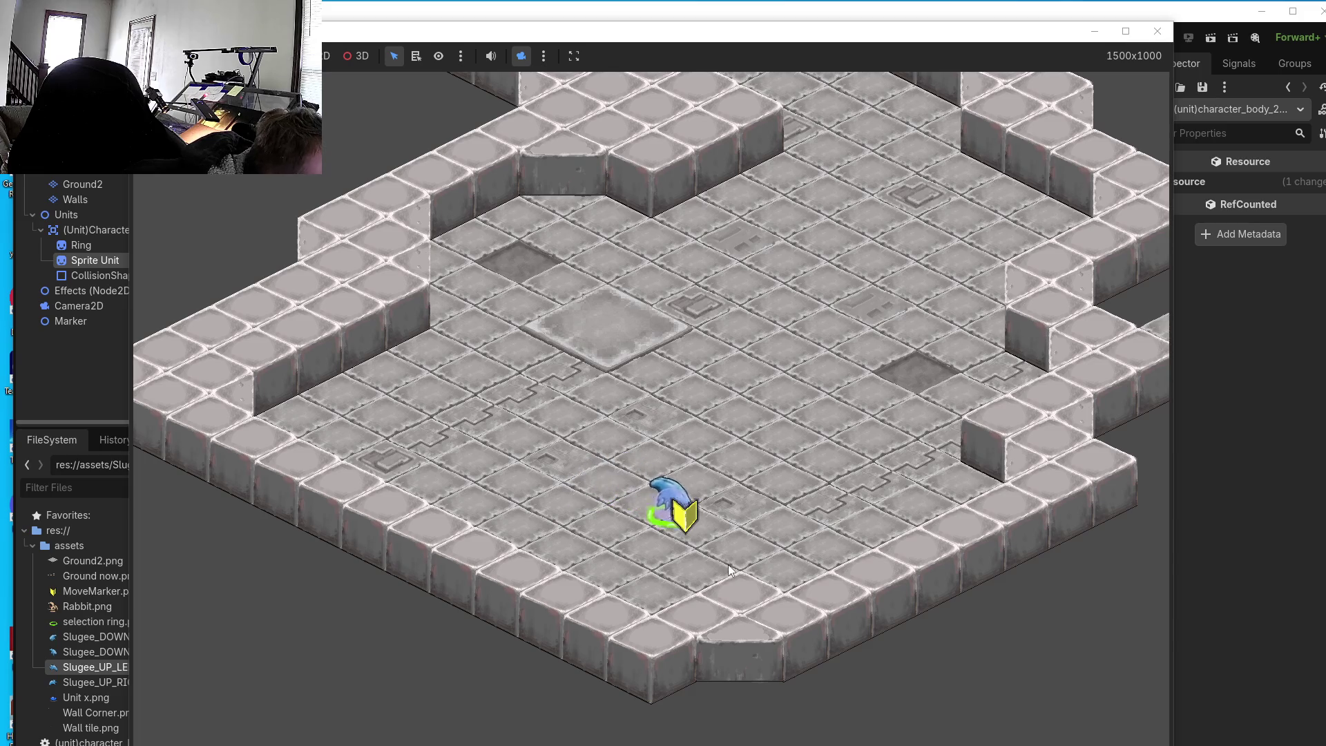
right_click(606, 568)
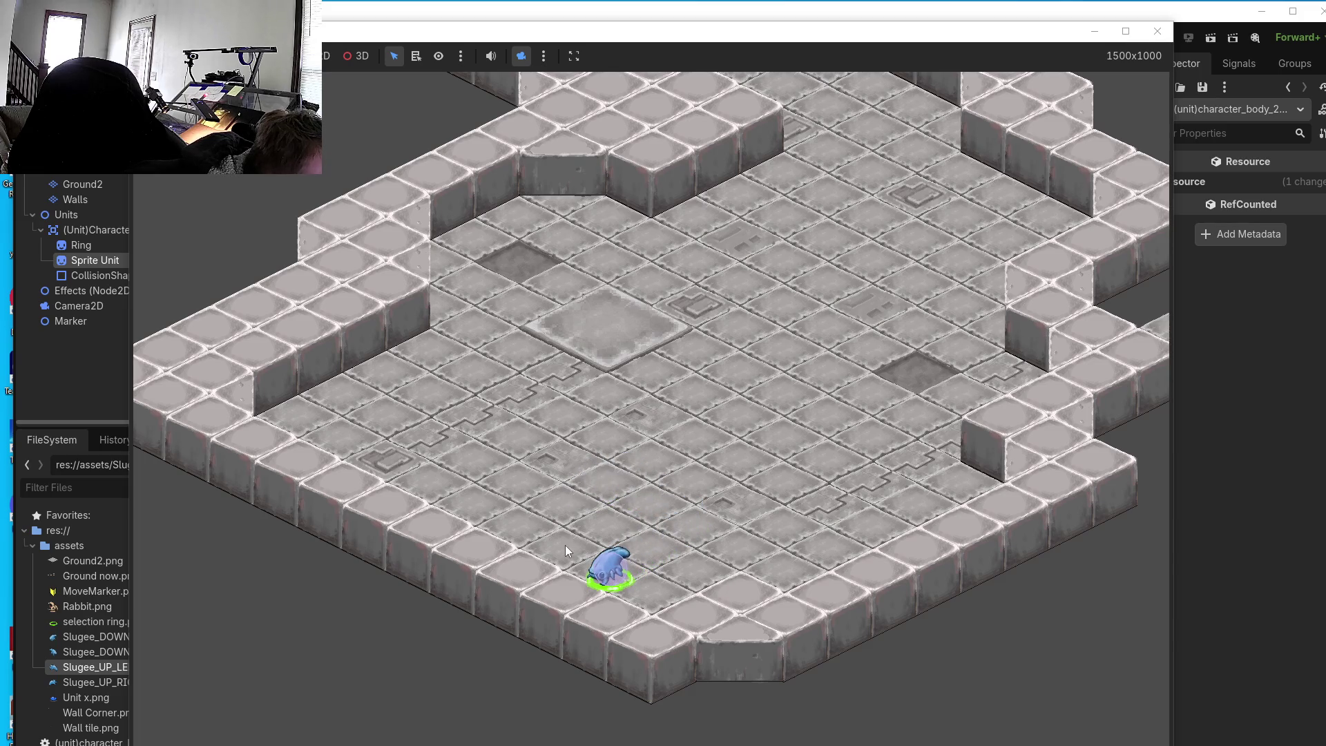
right_click(730, 388)
right_click(770, 429)
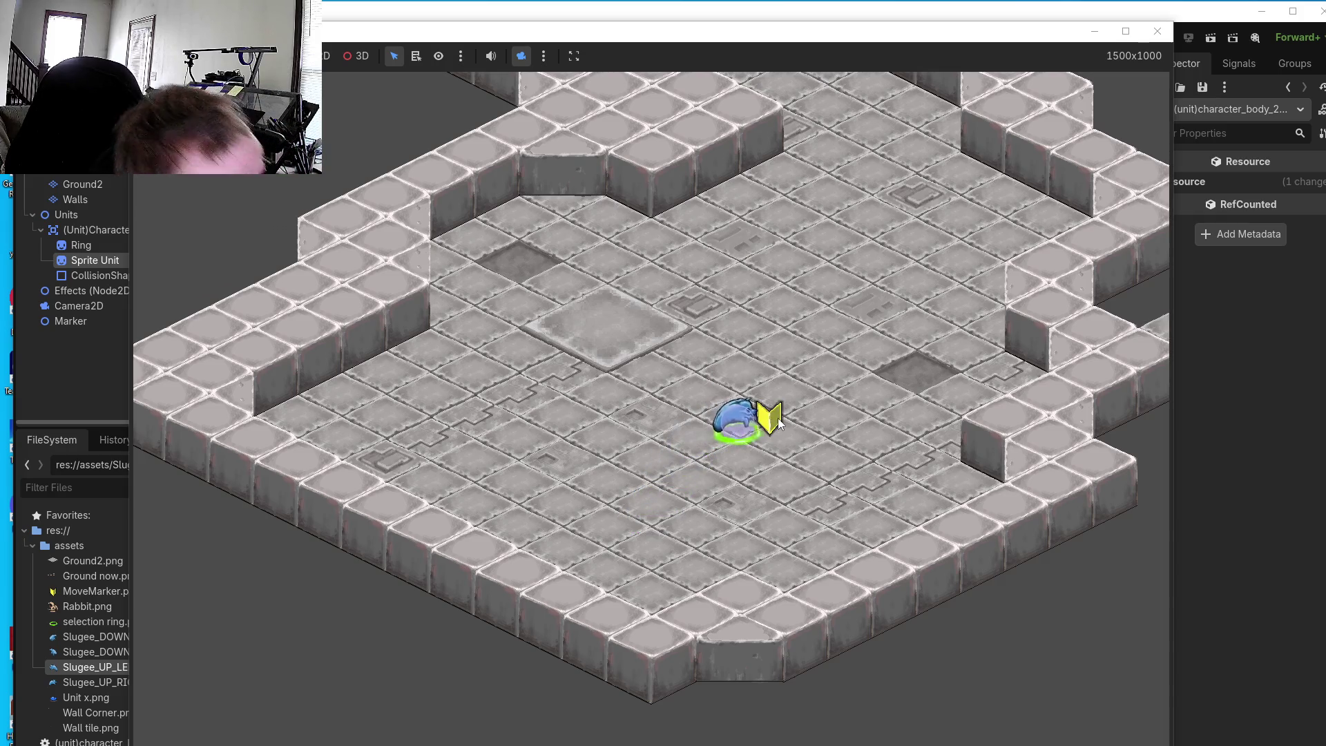
right_click(733, 448)
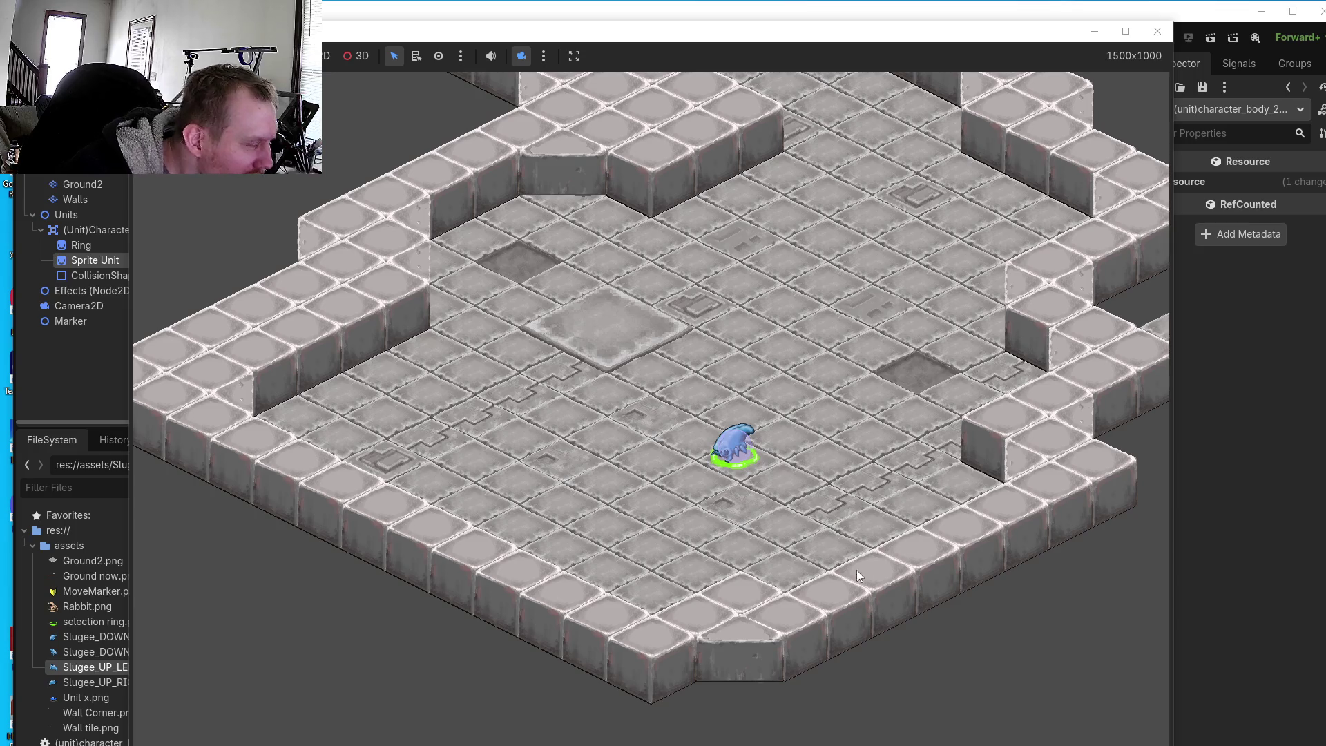
right_click(657, 513)
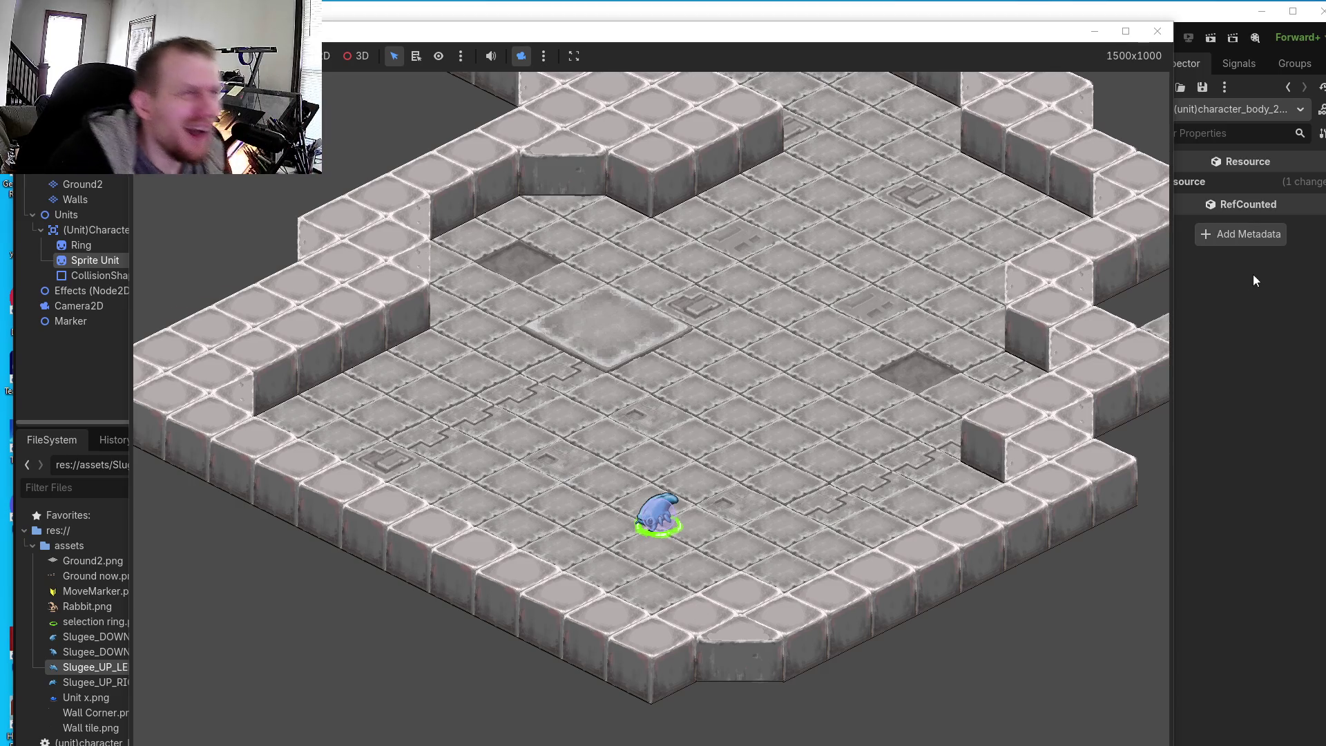
key("alt+Tab")
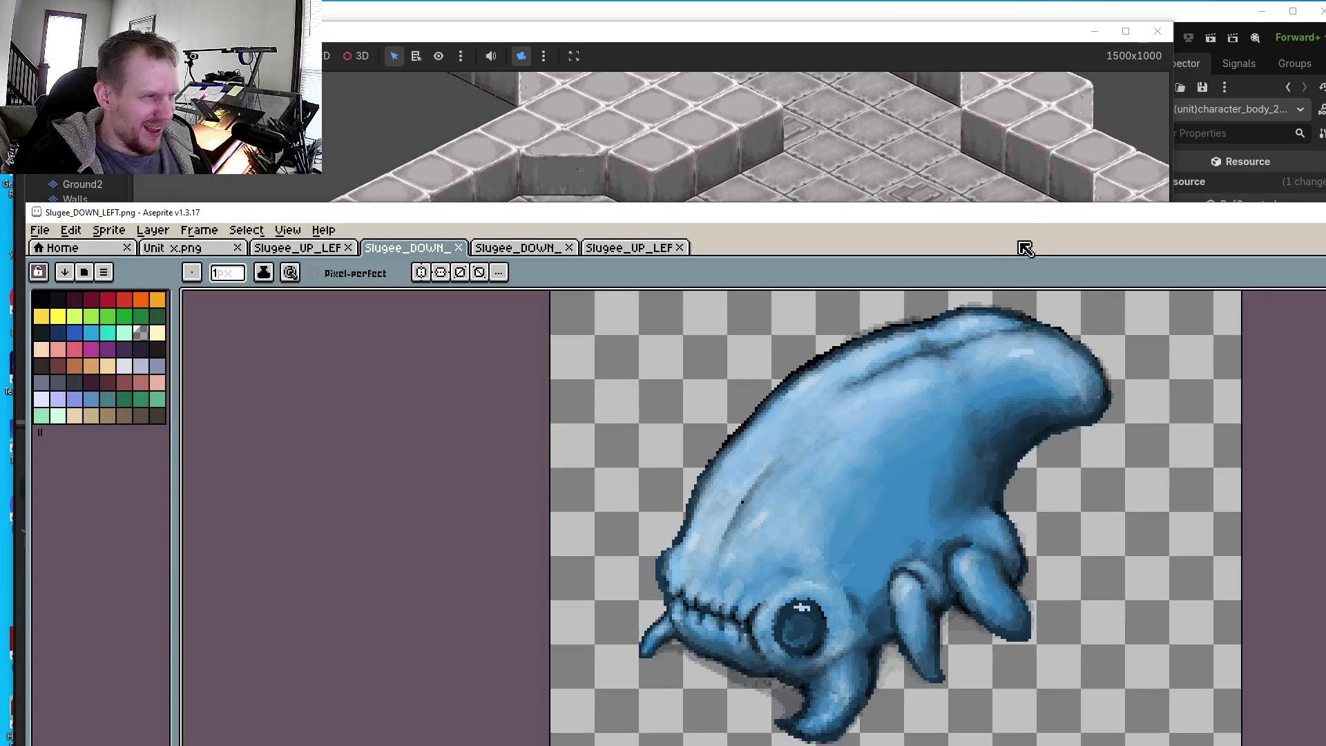
- Close the game, paint a dark blob below the Slugee's lower claw in Slugee_DOWN_LEFT, and save
left_click(1158, 31)
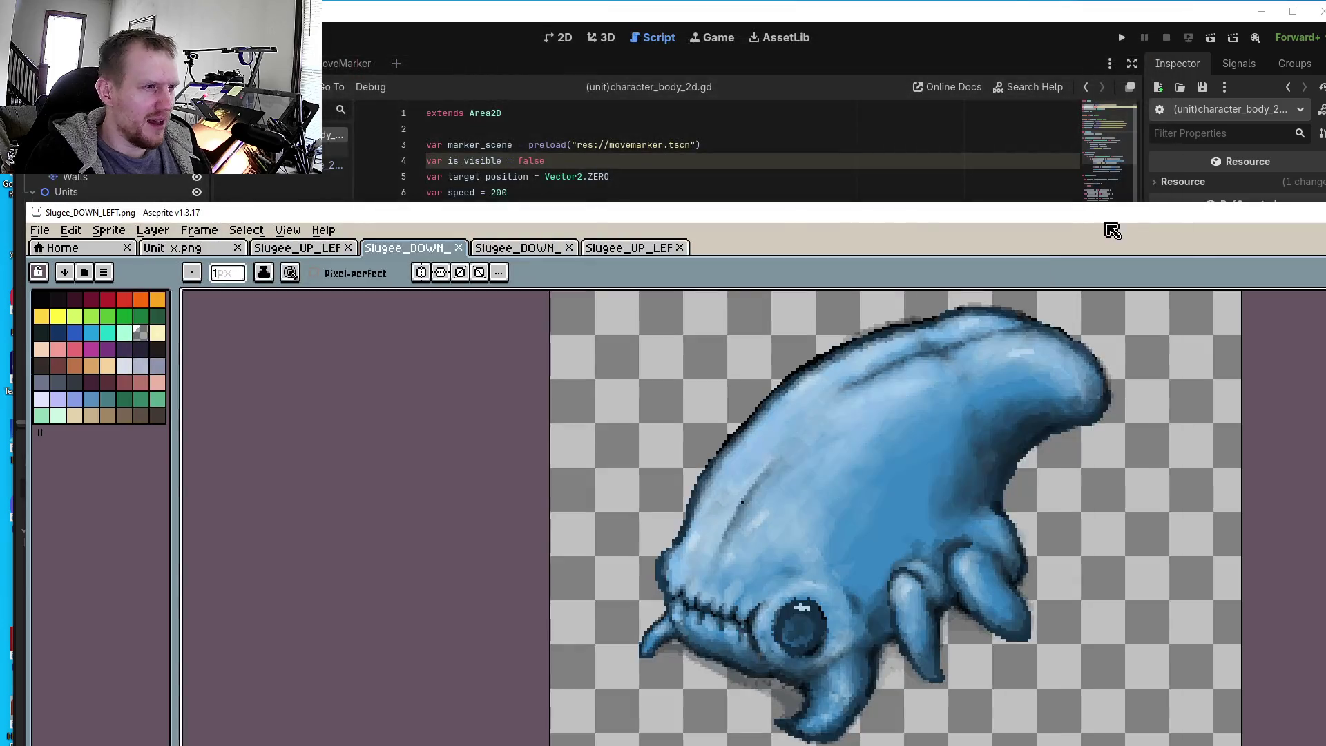
left_click_drag(1120, 212, 1181, 91)
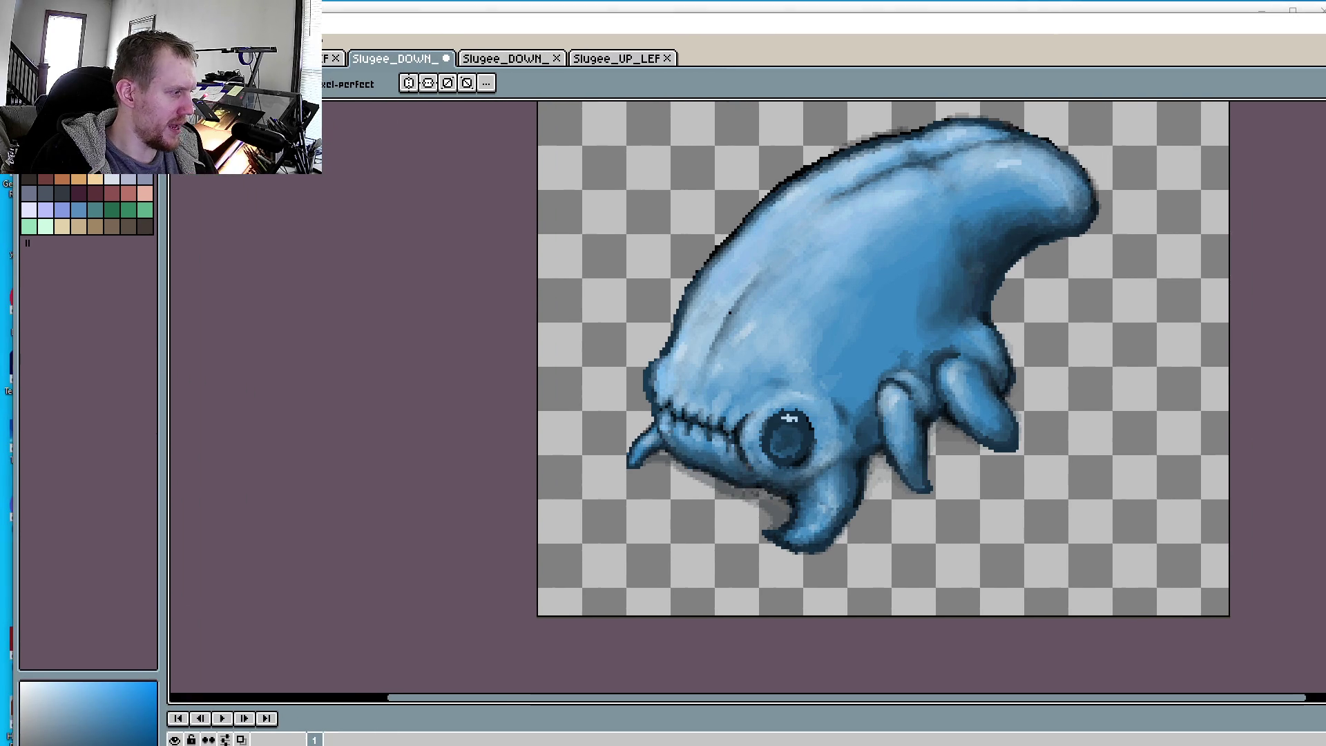
left_click_drag(894, 513, 903, 536)
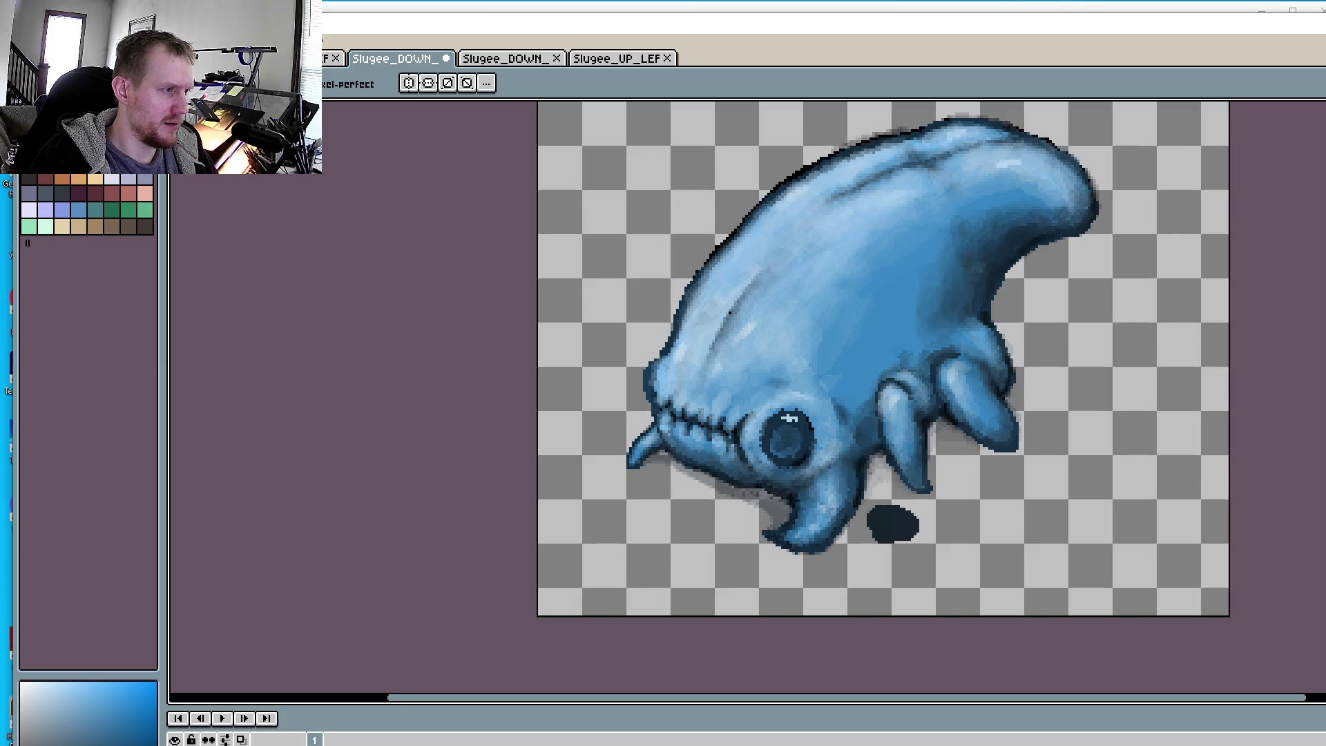
key("alt+f")
key("Escape")
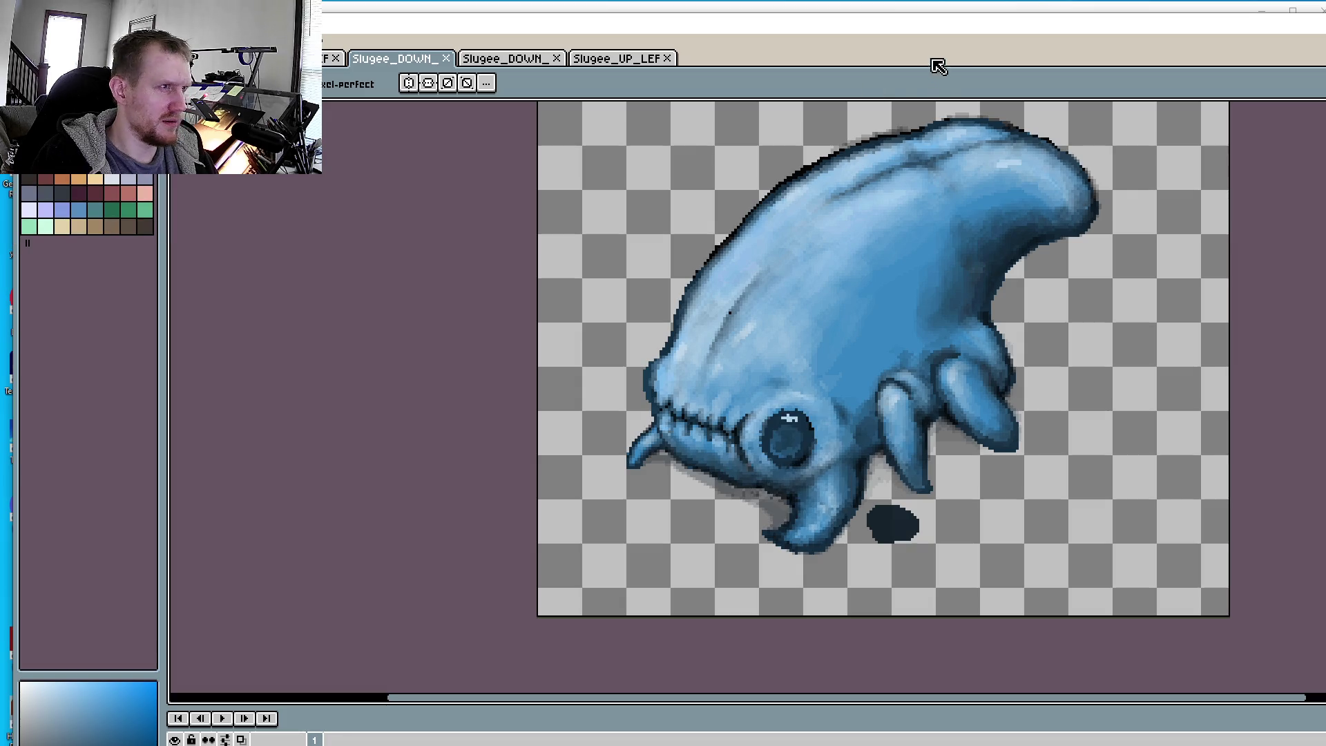
left_click_drag(1032, 31, 1012, 147)
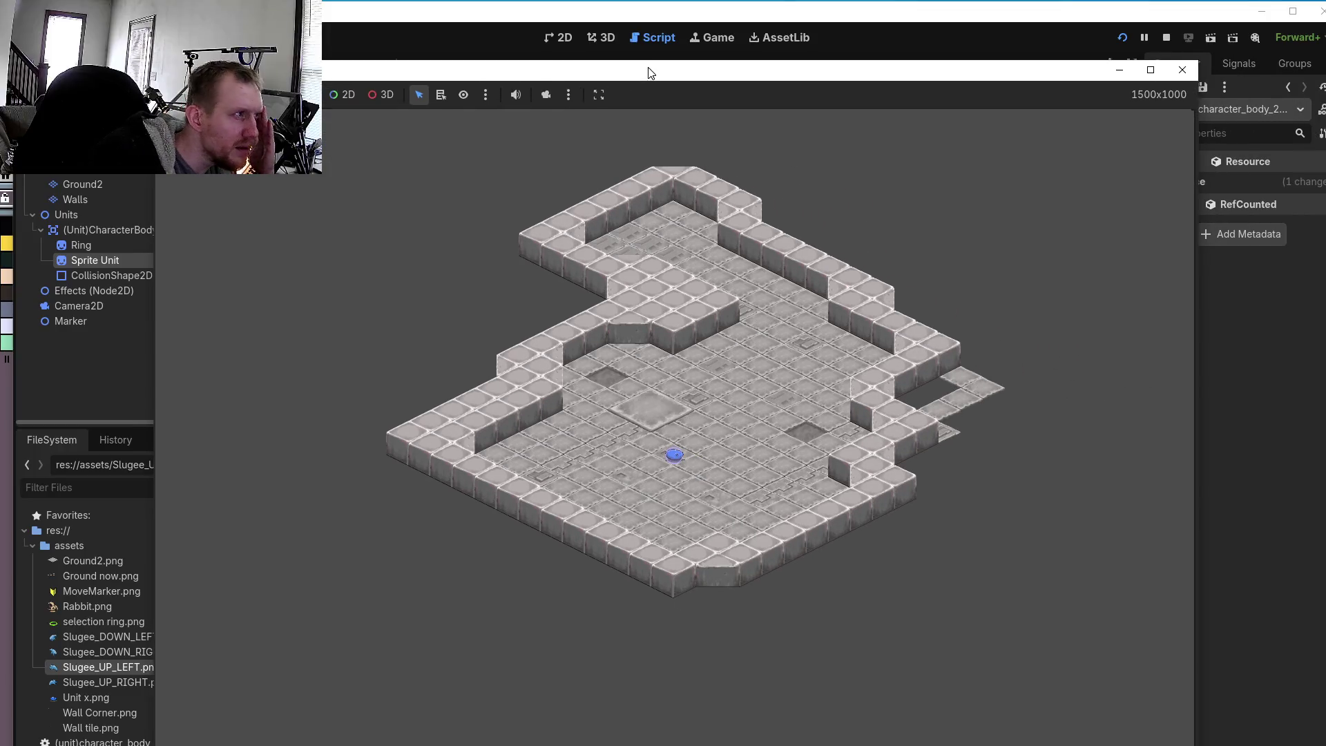
- Walk the Slugee down-left, up-right and back with camera override on, then stop the game
left_click(668, 469)
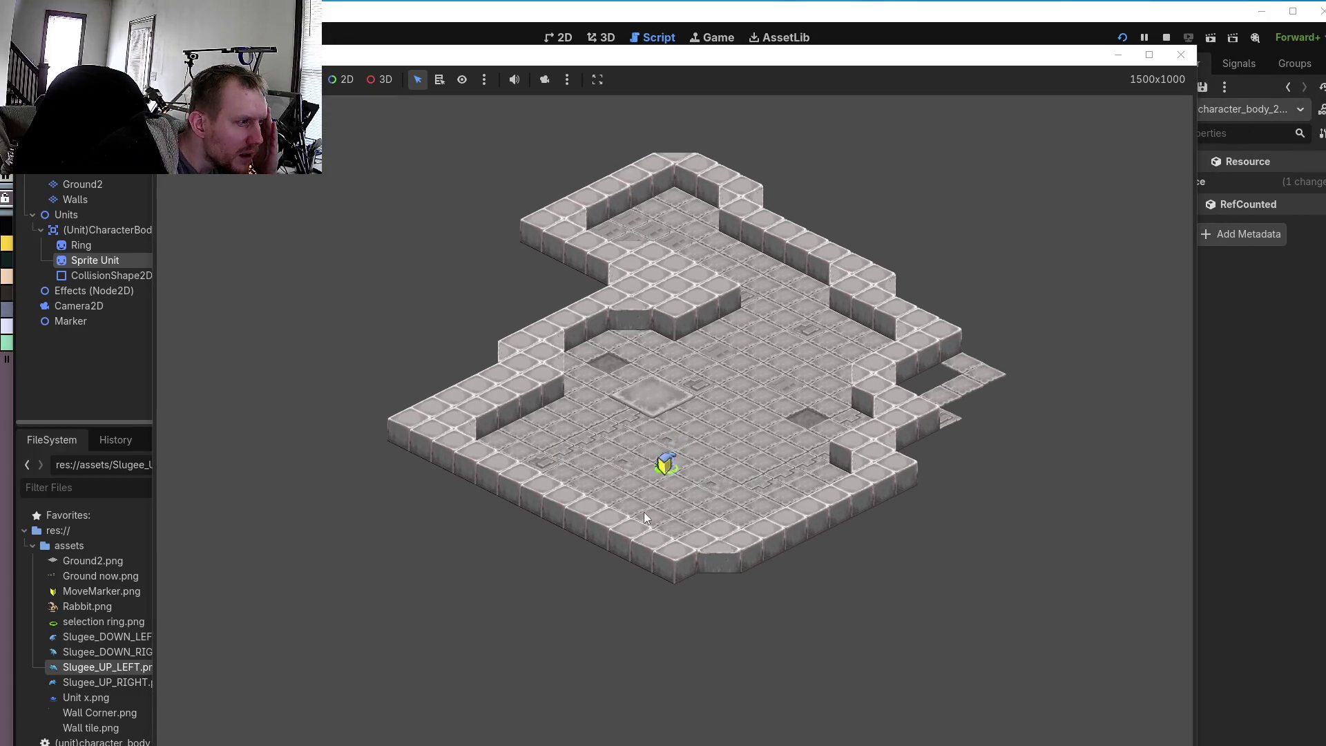
left_click(655, 500)
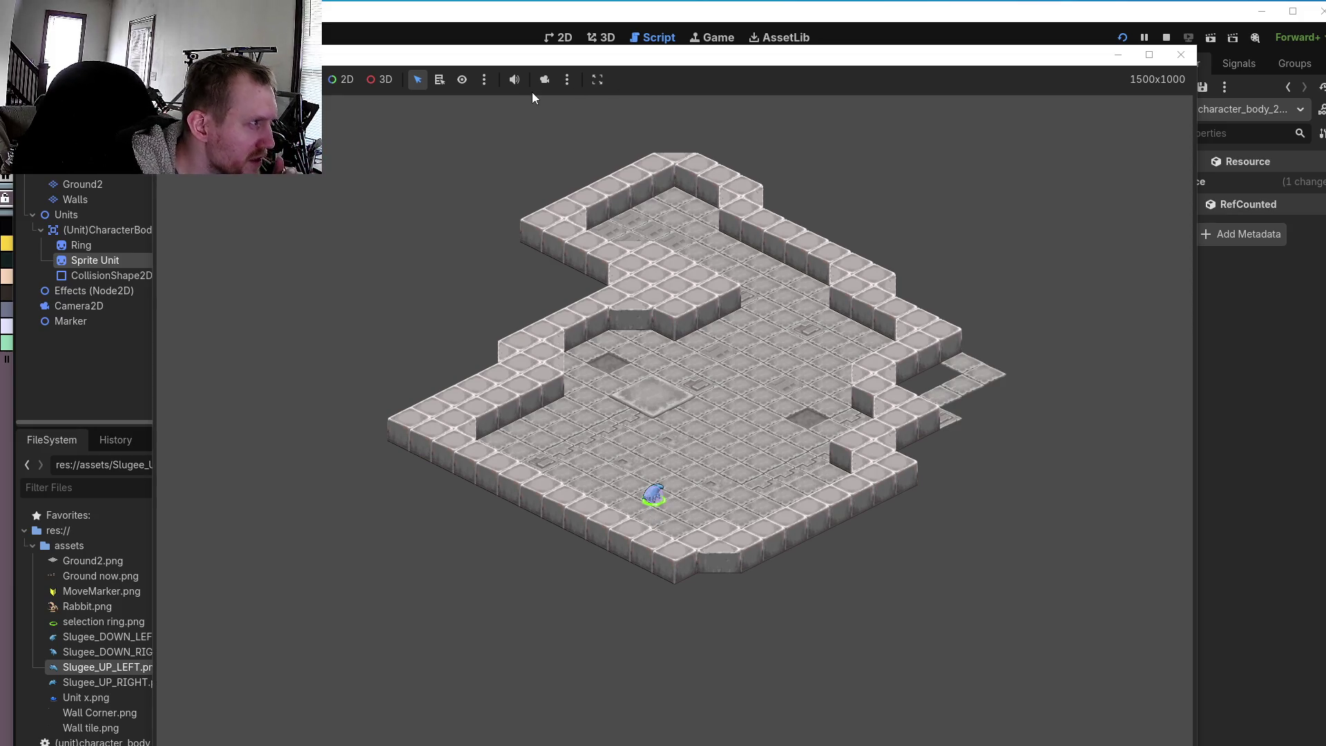
left_click(545, 79)
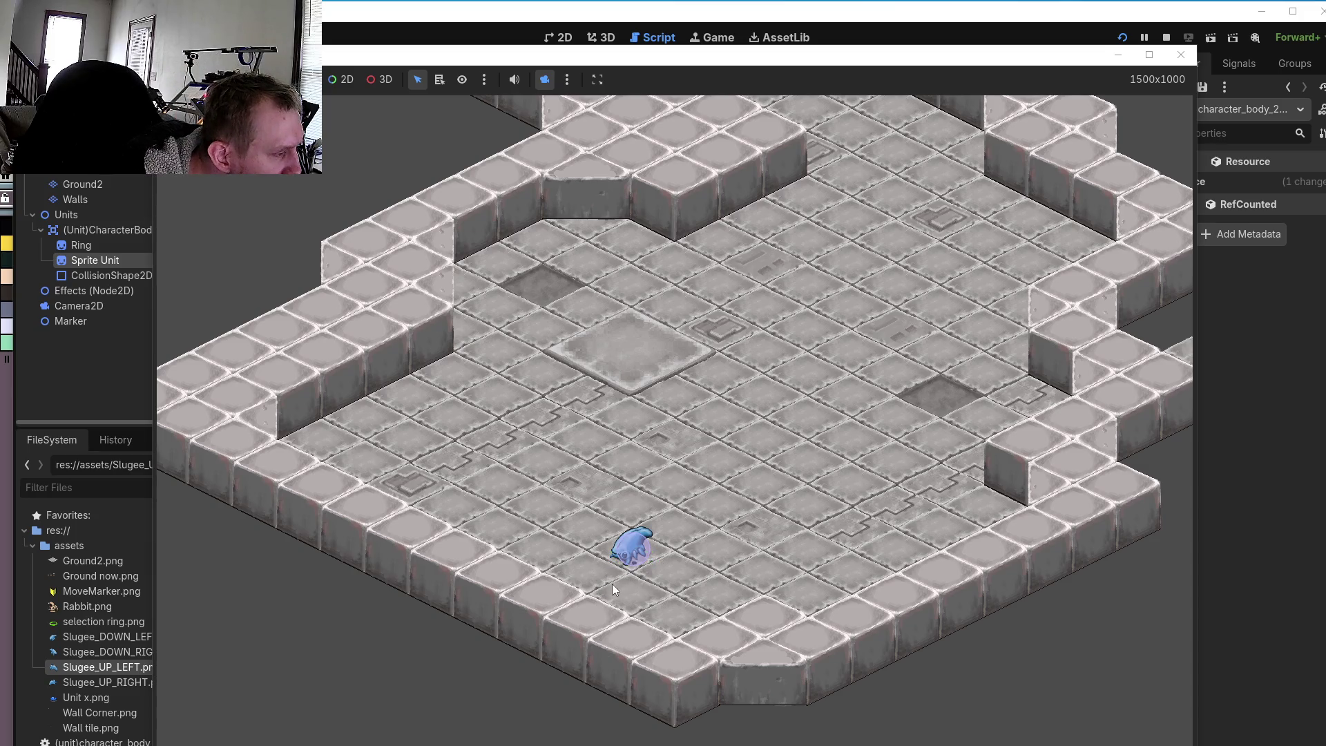
left_click_drag(608, 578, 764, 477)
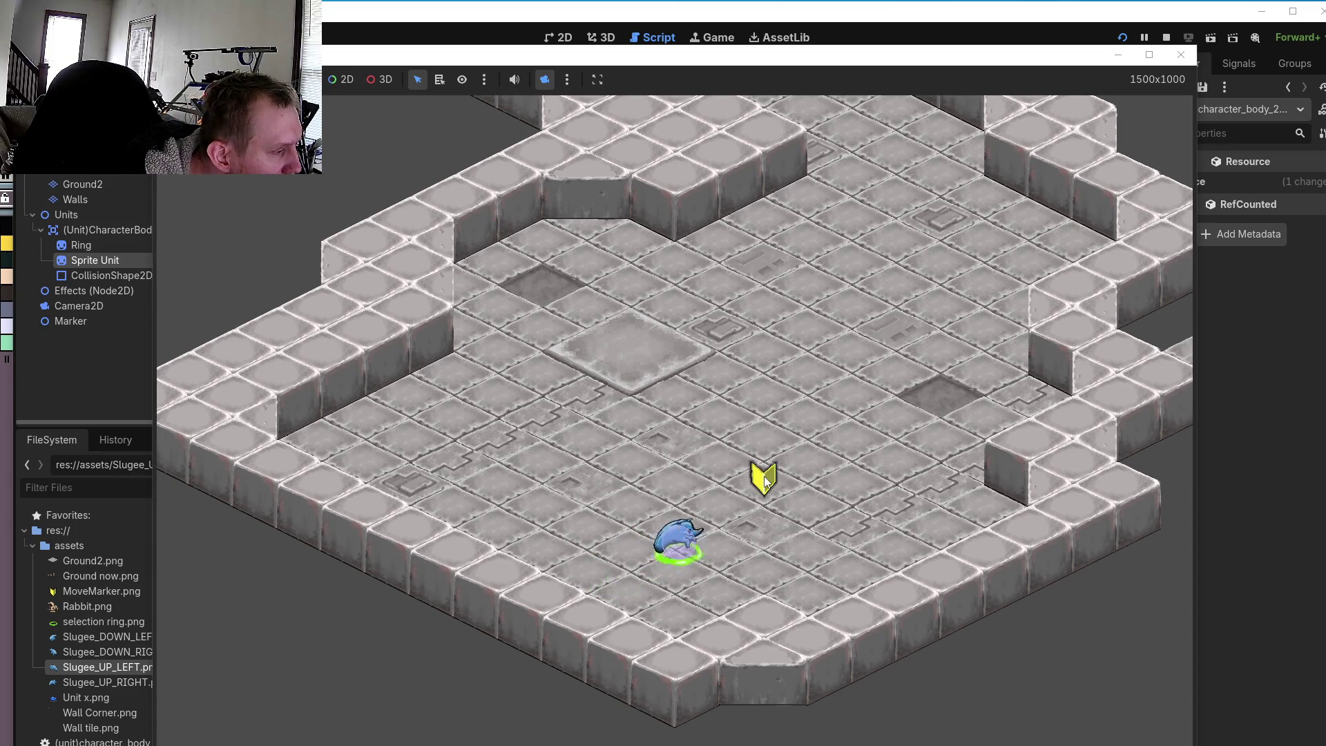
left_click(727, 528)
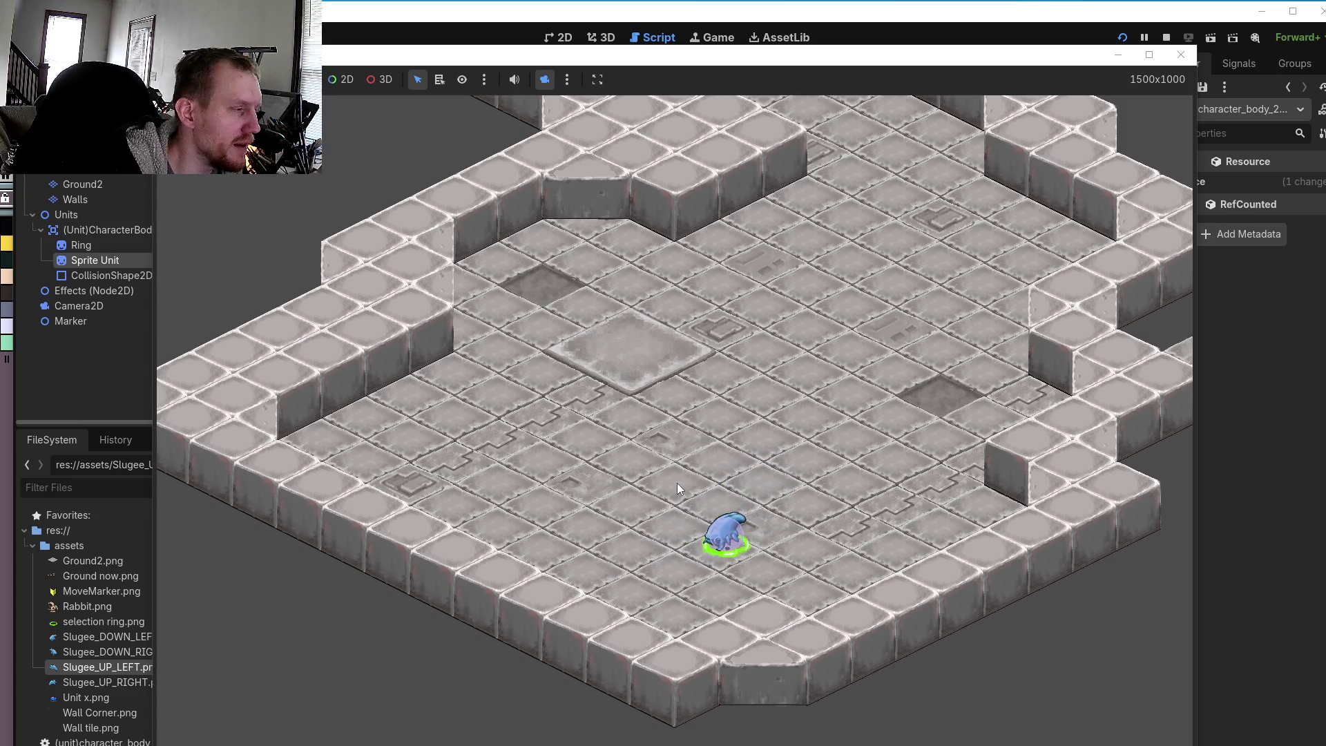
left_click(667, 586)
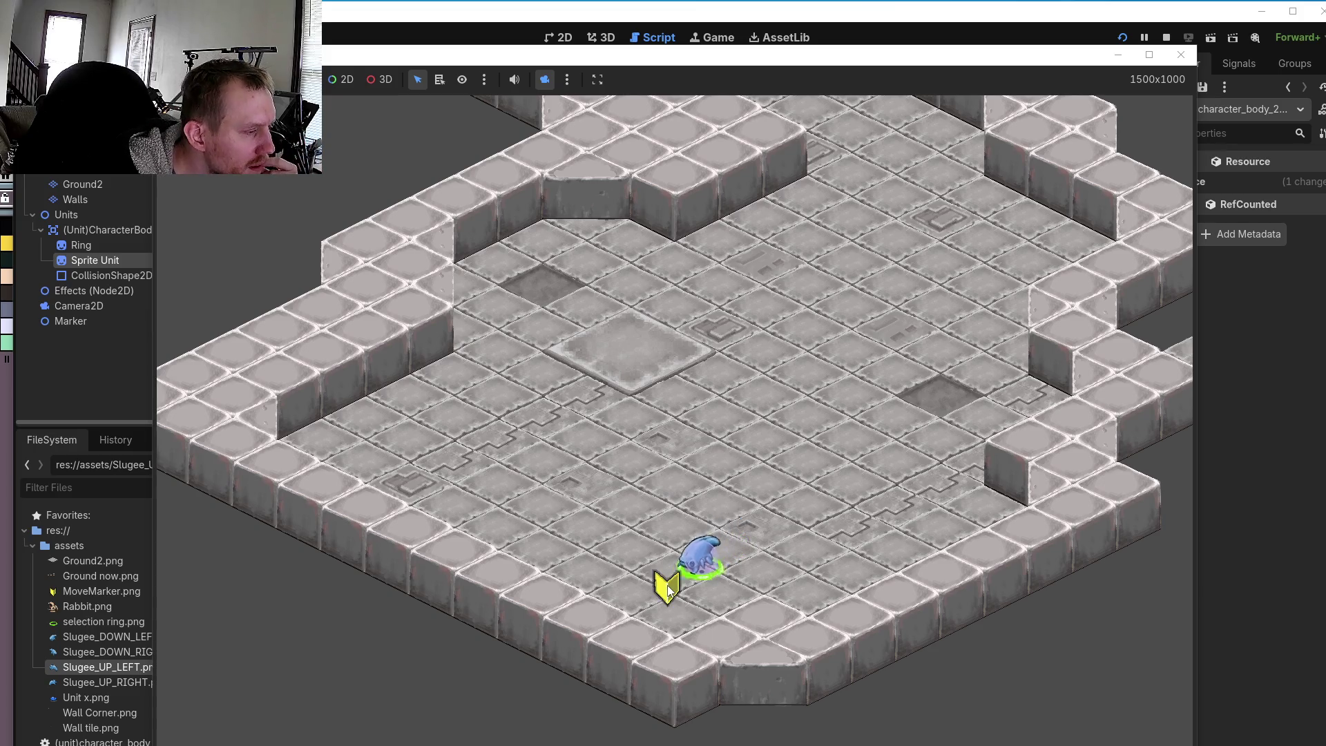
left_click(1181, 55)
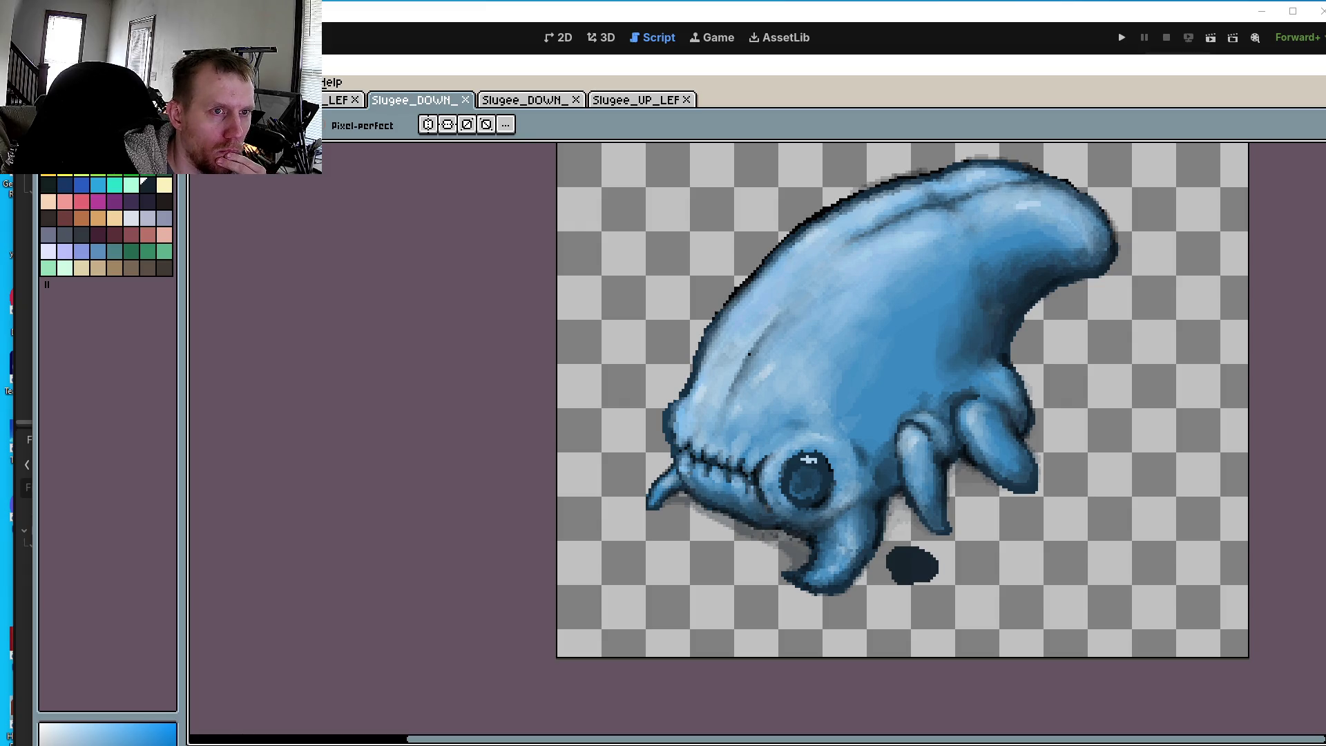
- Erase the dark blob under the lower claw, then pick the Slugee's blue and return to the Pencil
scroll(922, 612, "up", 3)
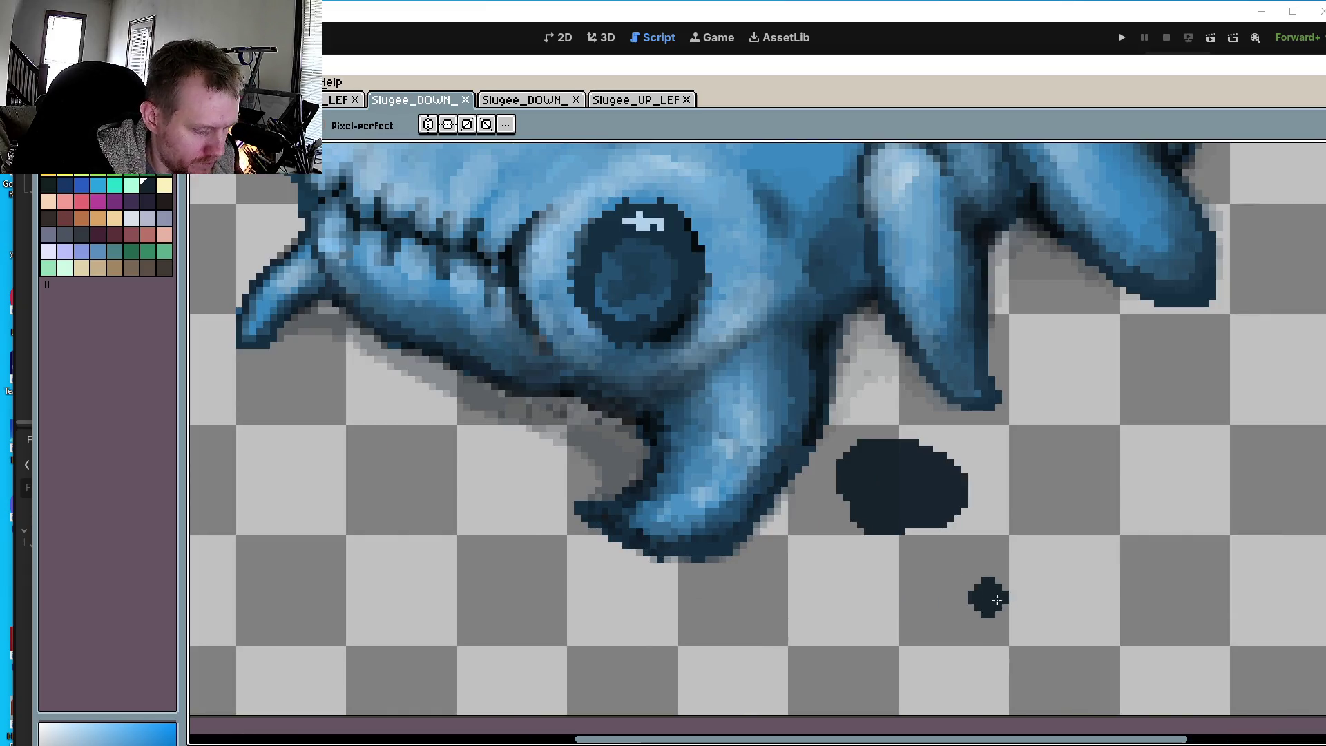
key("i")
key("e")
mouse_move(965, 528)
left_mouse_down()
mouse_move(851, 467)
mouse_move(865, 452)
left_mouse_up()
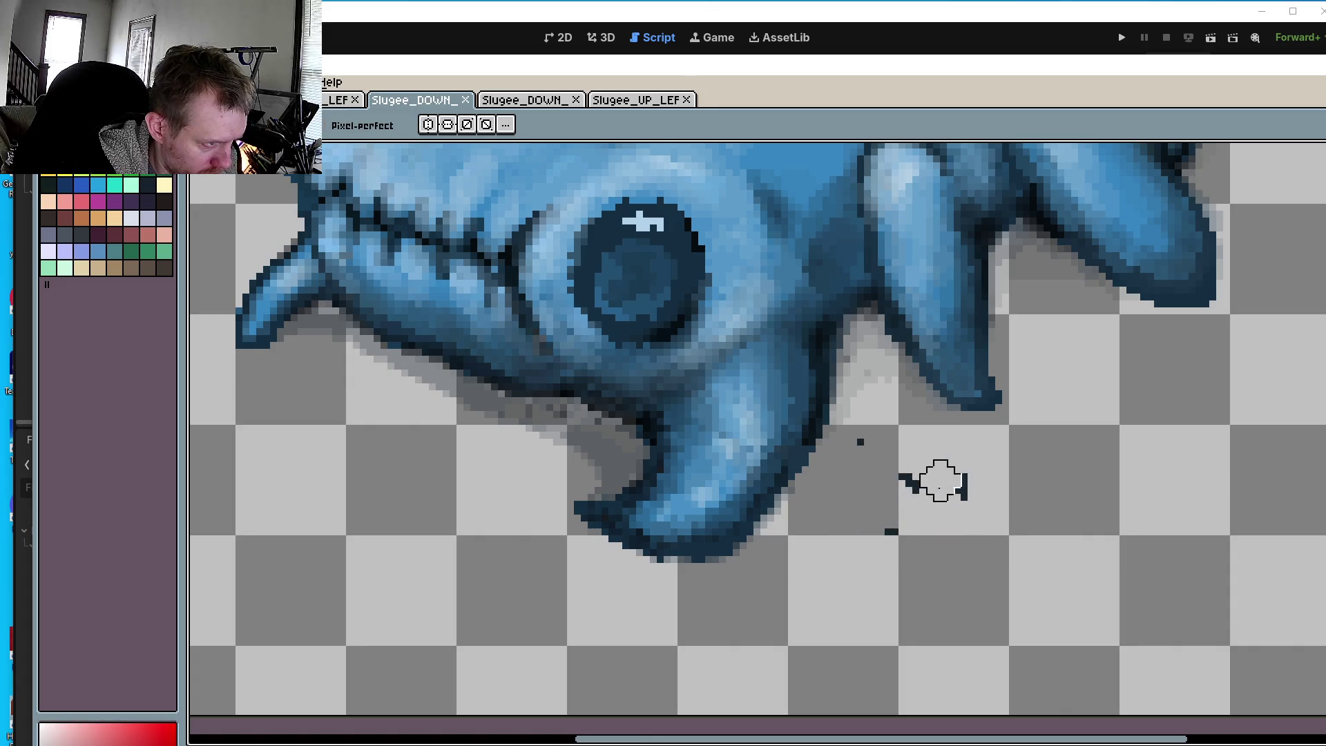
left_click(964, 487)
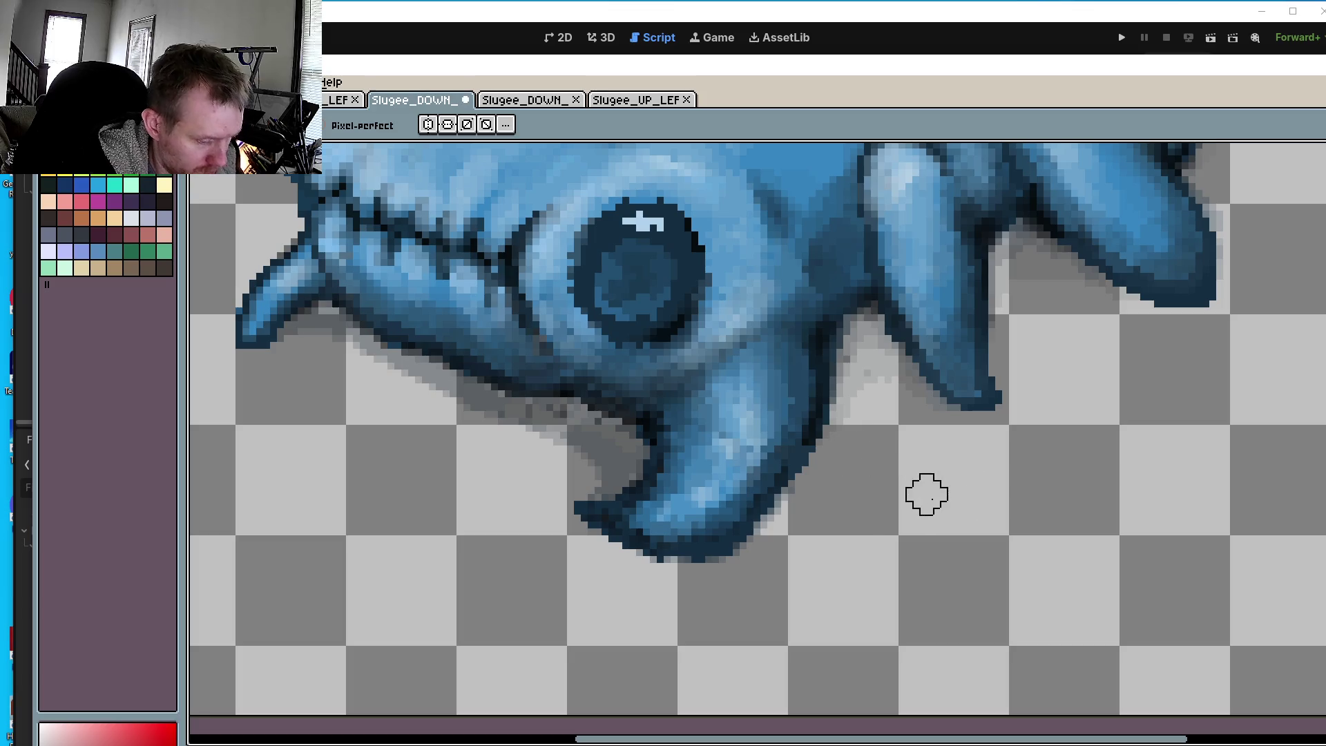
key("i")
left_click(870, 329)
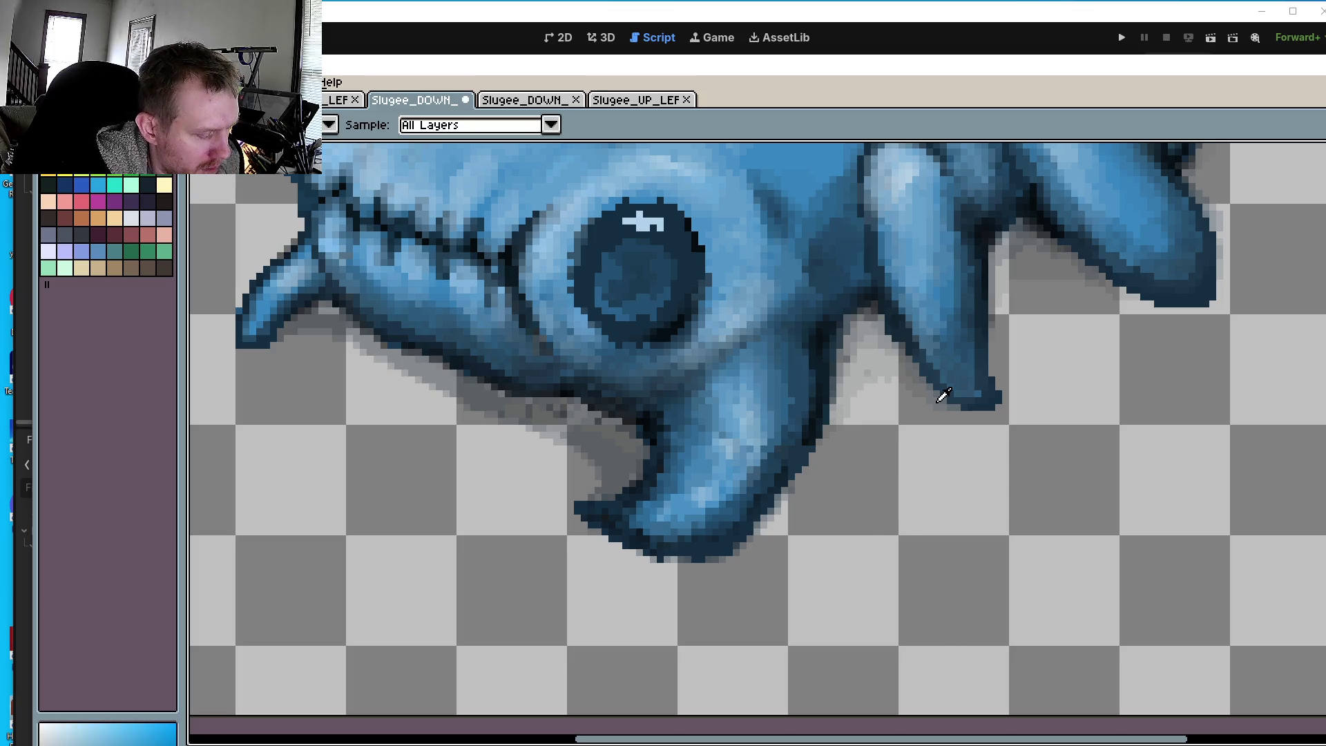
key("b")
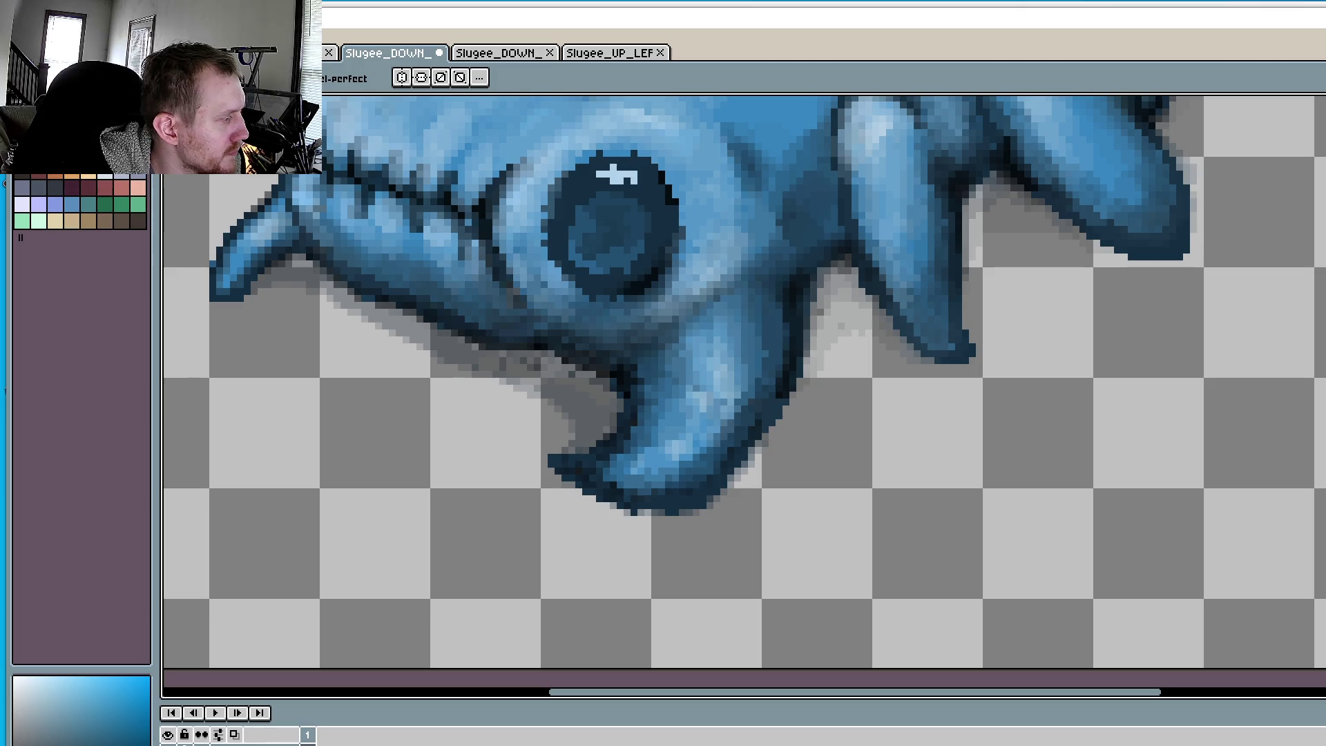
- Zoom in and paint darker grey strokes over the light-grey shadow area
scroll(1007, 319, "up", 1)
scroll(1006, 318, "up", 1)
scroll(1173, 352, "up", 1)
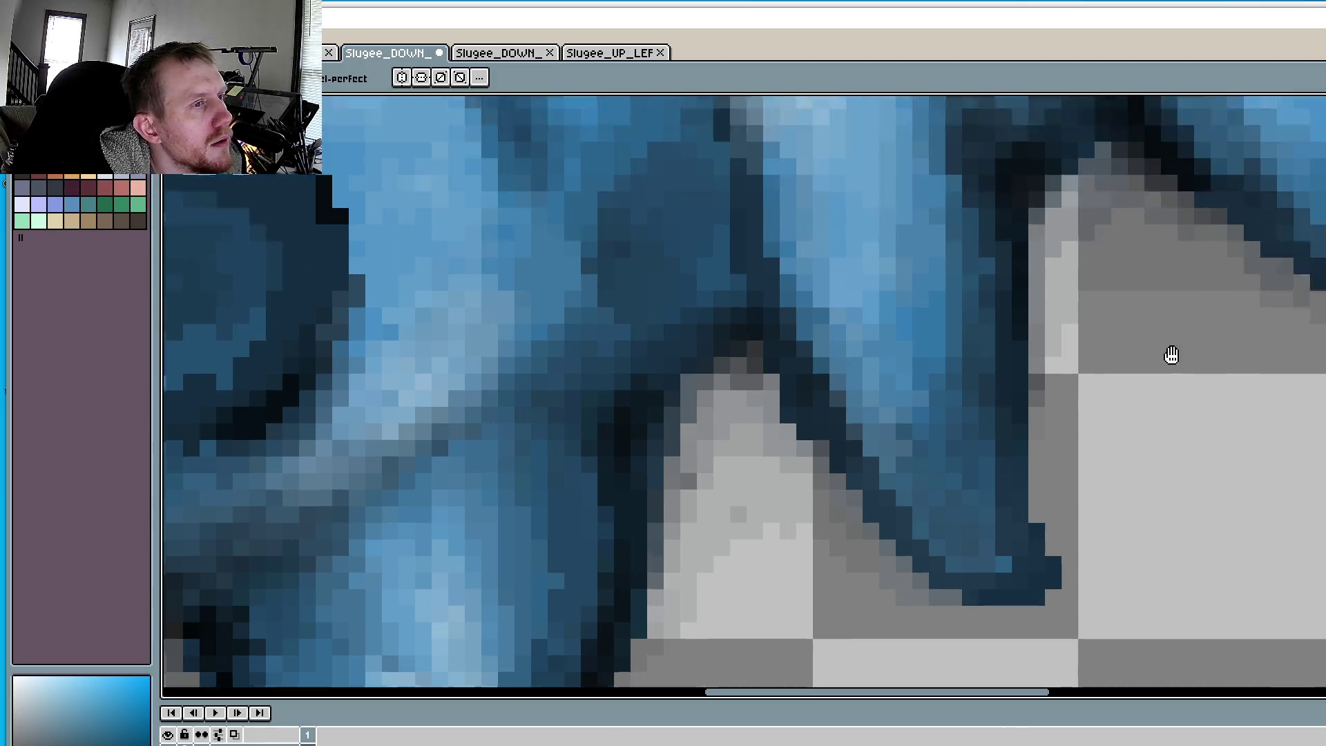
scroll(1033, 318, "up", 1)
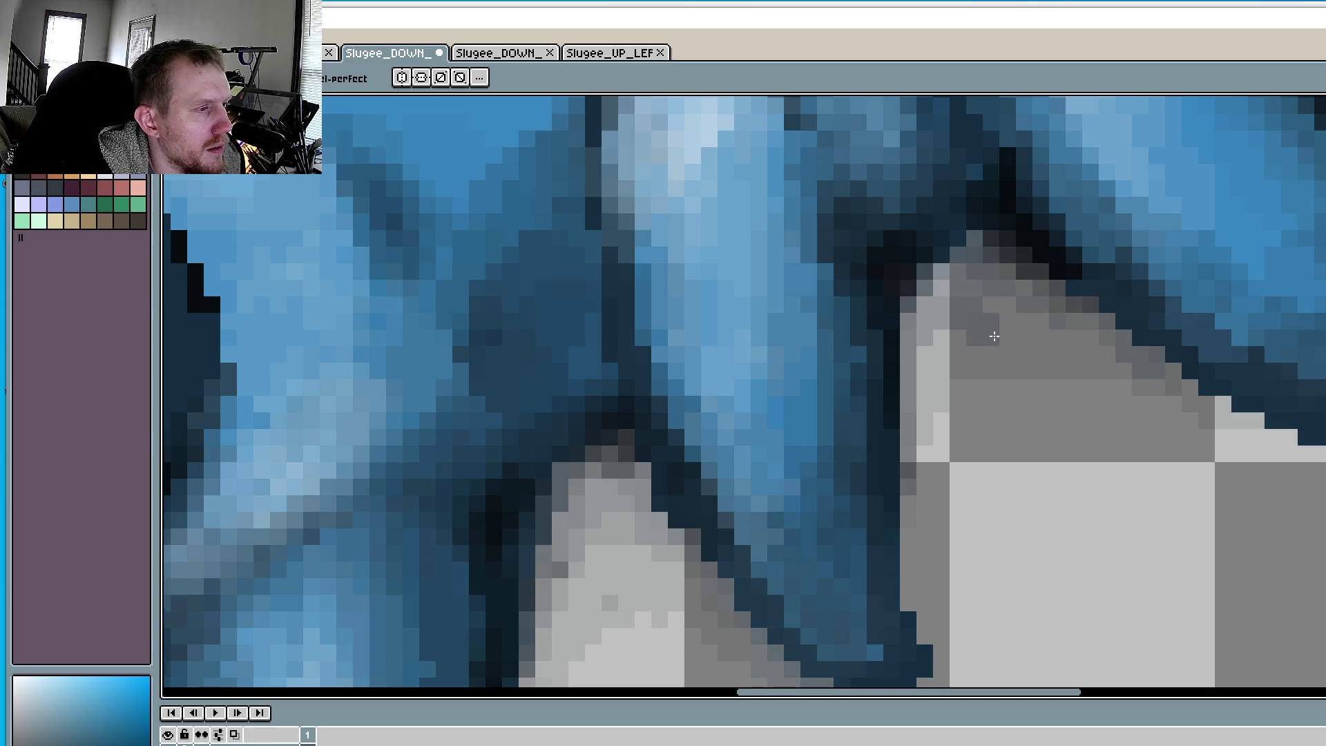
key("v")
key("b")
mouse_move(1001, 312)
left_mouse_down()
mouse_move(912, 382)
mouse_move(926, 427)
left_mouse_up()
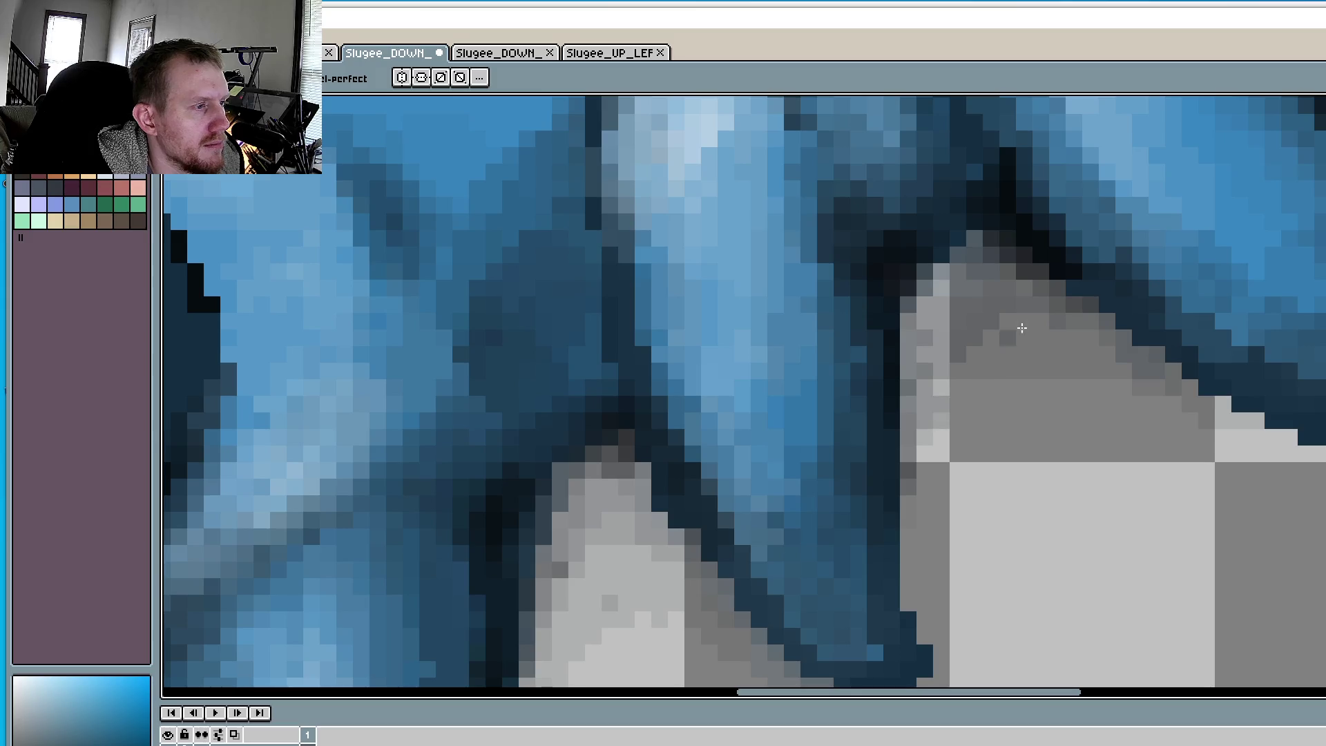
left_click_drag(1023, 304, 930, 419)
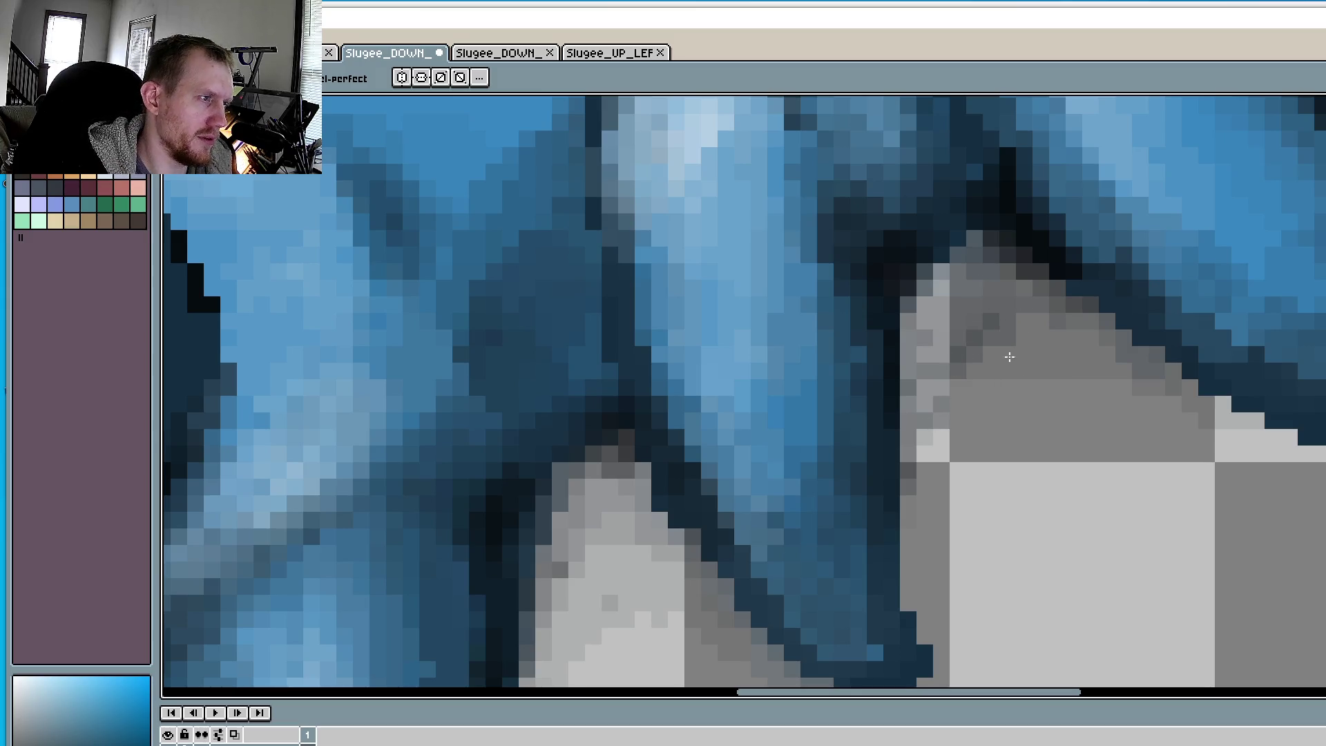
mouse_move(960, 297)
left_mouse_down()
mouse_move(925, 353)
mouse_move(977, 379)
left_mouse_up()
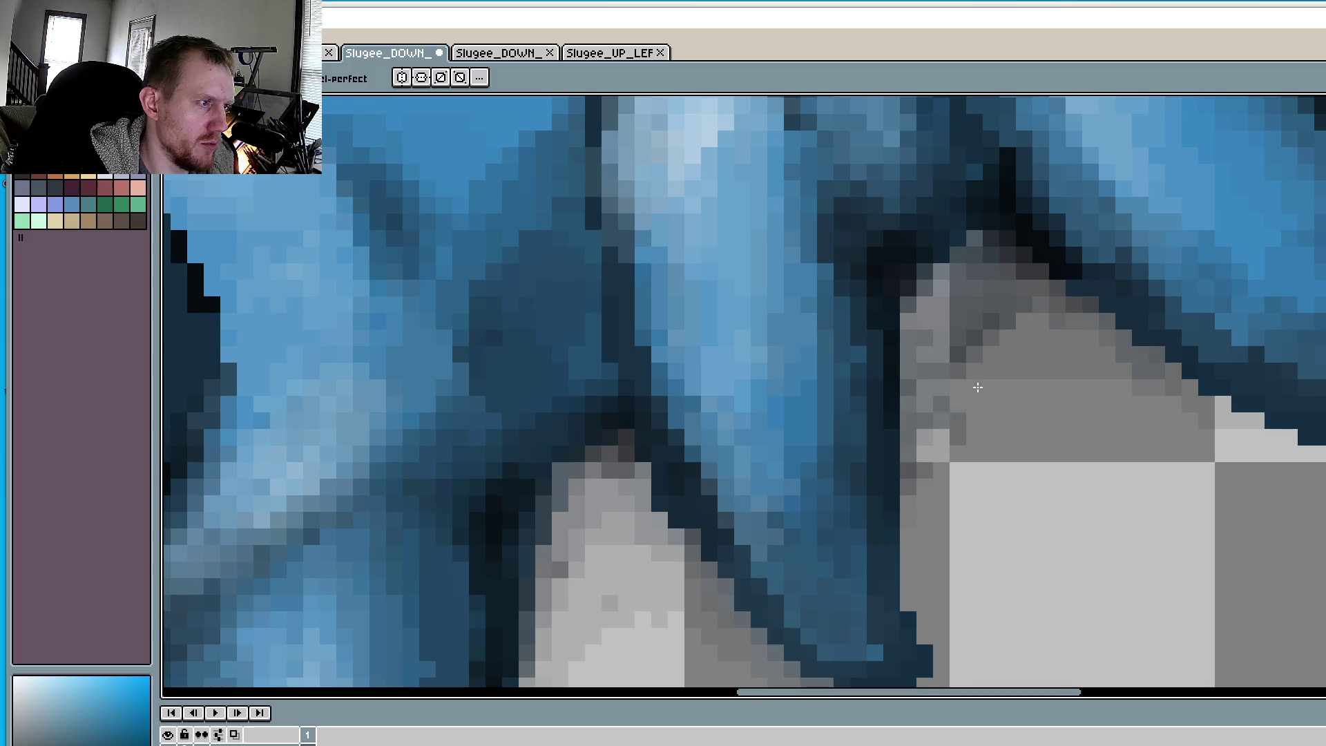
left_click_drag(1016, 331, 897, 393)
mouse_move(981, 290)
left_mouse_down()
mouse_move(970, 270)
mouse_move(909, 367)
left_mouse_up()
- Extend the darker shadow across the grey area and tidy the block's upper-left edge
left_click_drag(976, 262, 1057, 338)
mouse_move(974, 339)
left_mouse_down()
mouse_move(932, 445)
mouse_move(912, 587)
left_mouse_up()
left_click_drag(1092, 332, 974, 456)
left_click_drag(1105, 303, 974, 390)
mouse_move(1175, 318)
left_mouse_down()
mouse_move(1036, 425)
mouse_move(912, 587)
left_mouse_up()
left_click_drag(947, 474, 966, 262)
- Darken the light pixels under the fin and along its lower edge
scroll(967, 263, "down", 4)
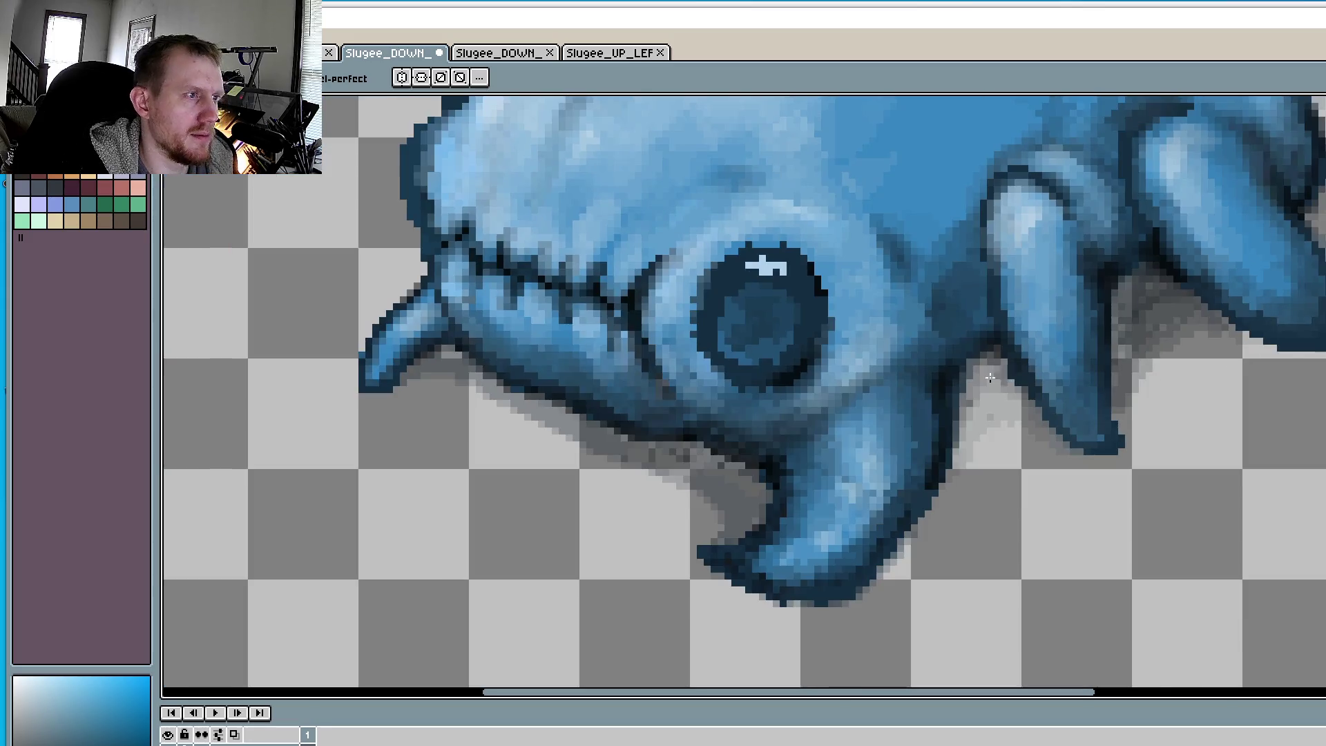
scroll(1027, 368, "up", 3)
mouse_move(1026, 368)
left_mouse_down()
mouse_move(963, 360)
mouse_move(1015, 377)
mouse_move(953, 421)
mouse_move(1002, 383)
mouse_move(954, 469)
left_mouse_up()
left_click_drag(1009, 400, 1057, 429)
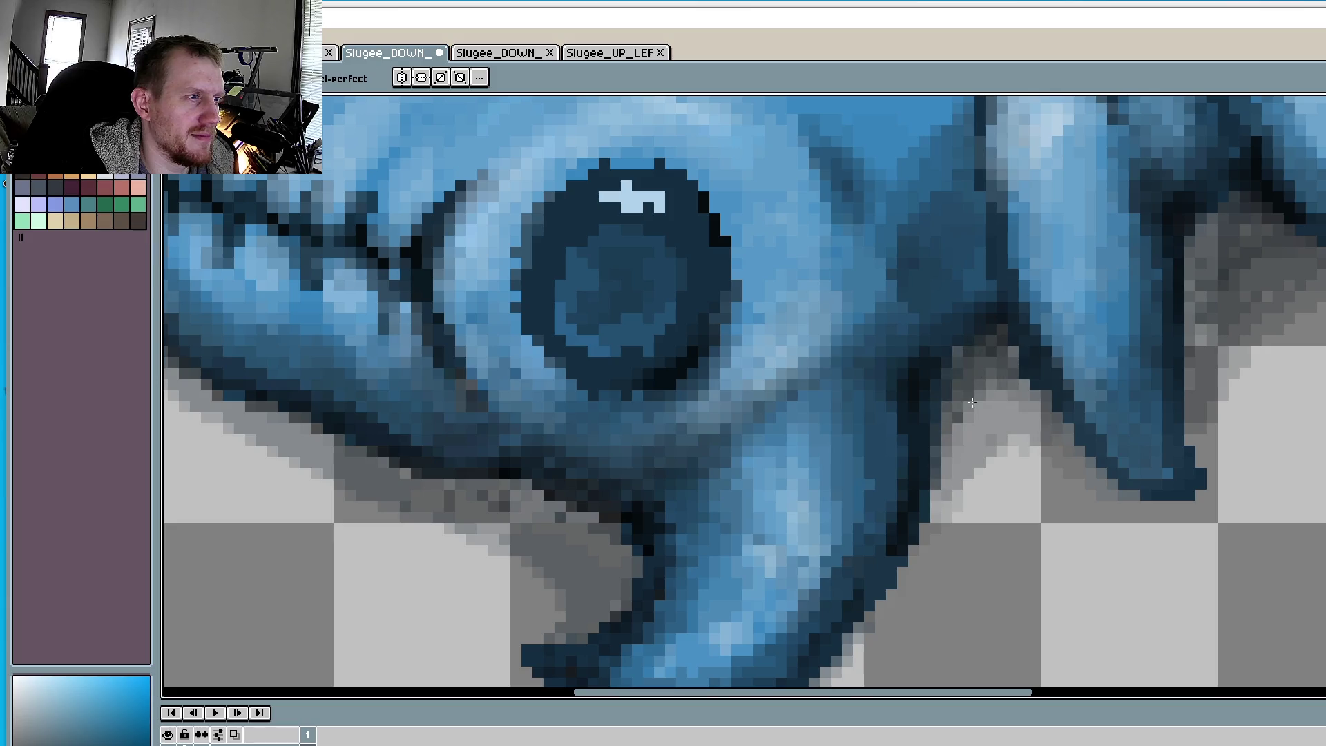
mouse_move(981, 359)
left_mouse_down()
mouse_move(1036, 408)
mouse_move(976, 422)
mouse_move(1078, 459)
left_mouse_up()
mouse_move(1001, 428)
left_mouse_down()
mouse_move(932, 498)
mouse_move(891, 594)
left_mouse_up()
left_click_drag(960, 470, 877, 643)
mouse_move(1002, 442)
left_mouse_down()
mouse_move(953, 511)
mouse_move(1036, 456)
left_mouse_up()
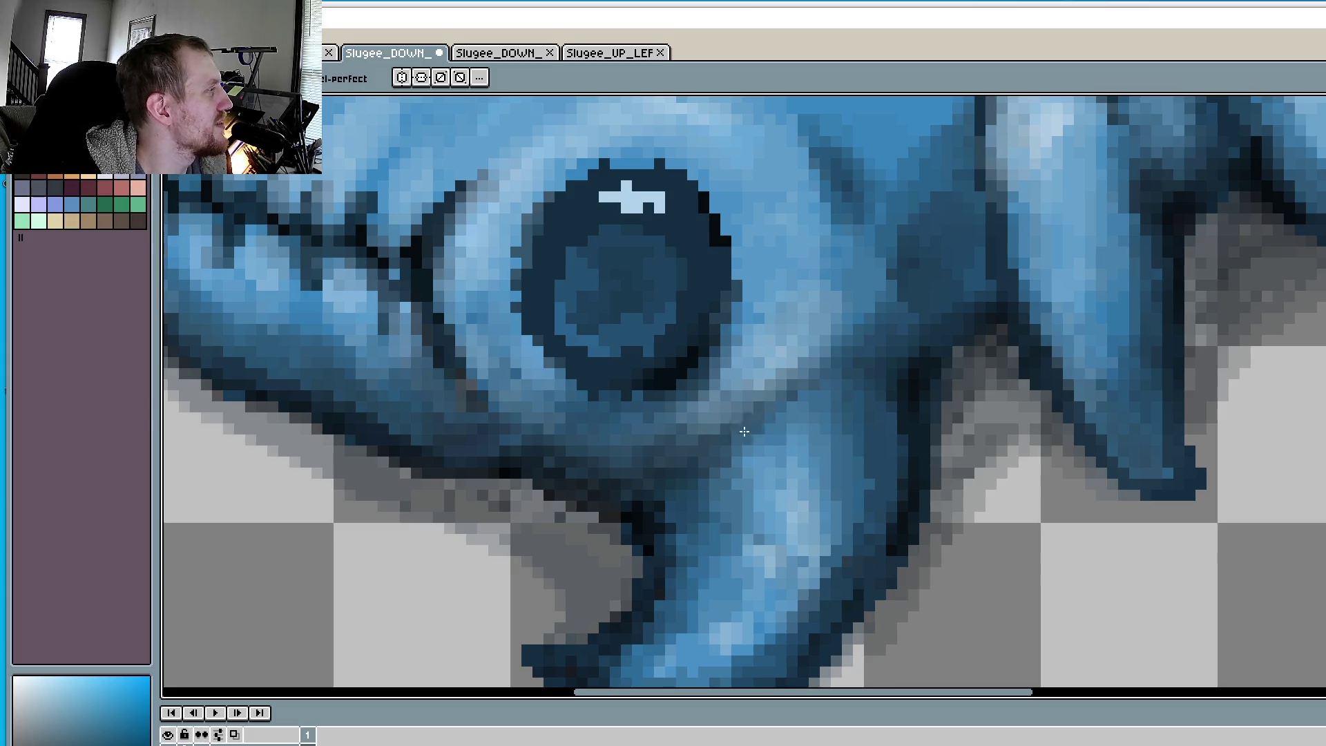
- Darken the diagonal shadow under the jaw and the fin's underside, then zoom out
scroll(760, 428, "left", 5)
mouse_move(796, 448)
left_mouse_down()
mouse_move(753, 435)
mouse_move(871, 518)
mouse_move(815, 470)
mouse_move(411, 313)
mouse_move(573, 399)
left_mouse_up()
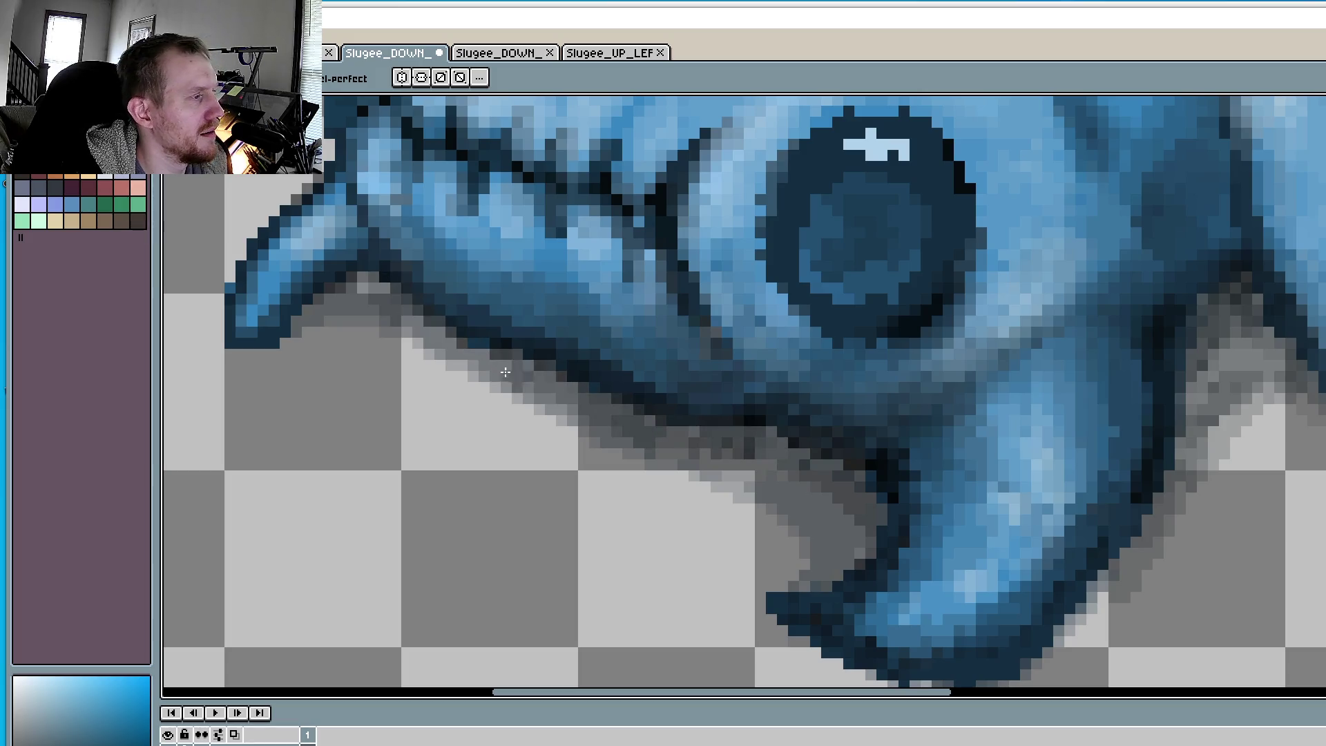
mouse_move(373, 314)
left_mouse_down()
mouse_move(535, 422)
mouse_move(774, 504)
mouse_move(580, 470)
mouse_move(751, 451)
mouse_move(878, 511)
mouse_move(742, 439)
mouse_move(836, 477)
left_mouse_up()
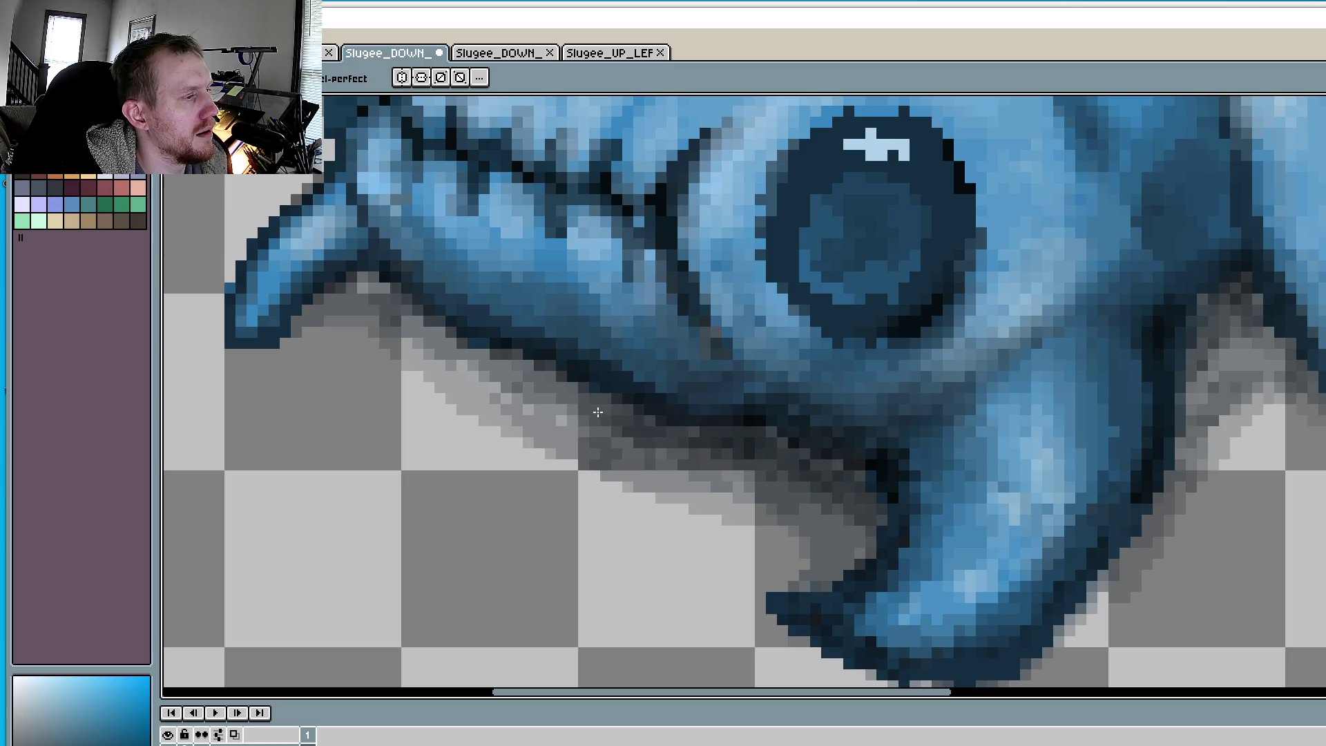
mouse_move(767, 431)
left_mouse_down()
mouse_move(380, 296)
mouse_move(559, 399)
left_mouse_up()
mouse_move(362, 293)
left_mouse_down()
mouse_move(297, 342)
mouse_move(523, 412)
mouse_move(380, 355)
mouse_move(684, 521)
left_mouse_up()
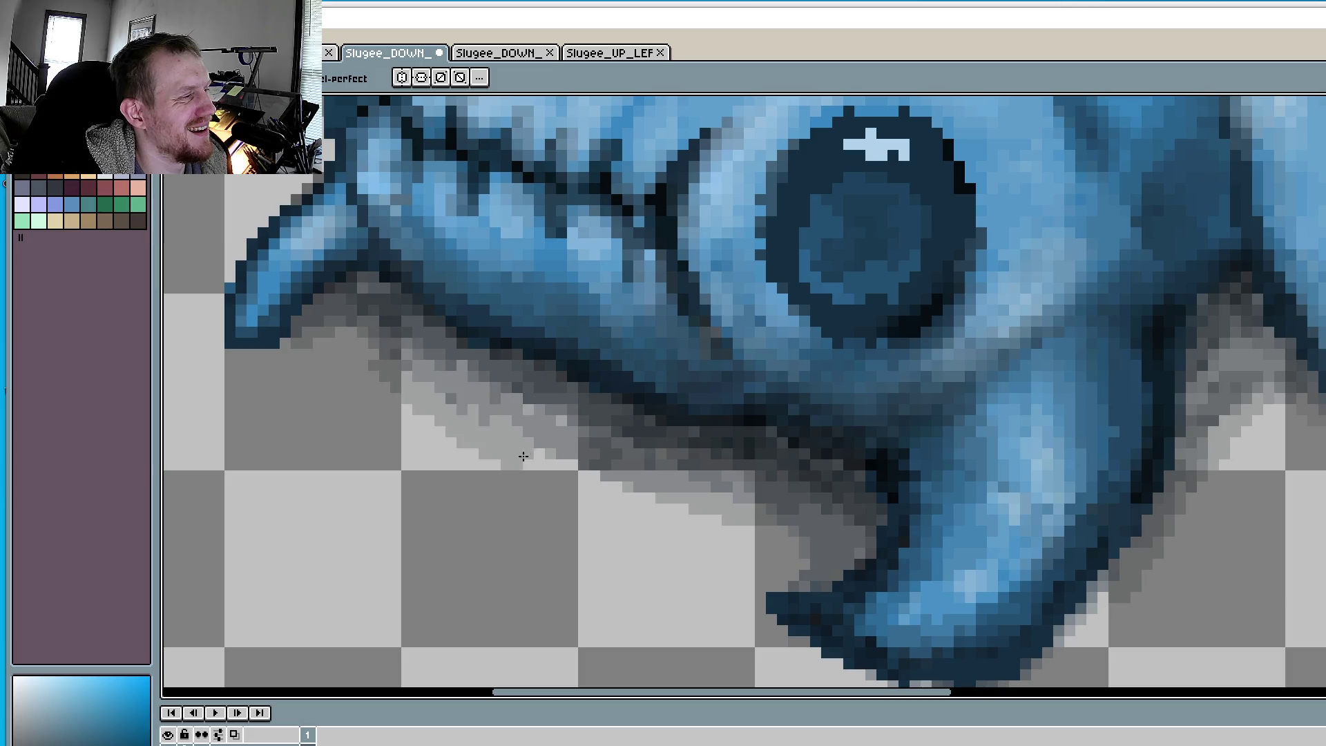
left_click_drag(1007, 516, 765, 551)
scroll(765, 551, "down", 2)
scroll(1123, 501, "down", 1)
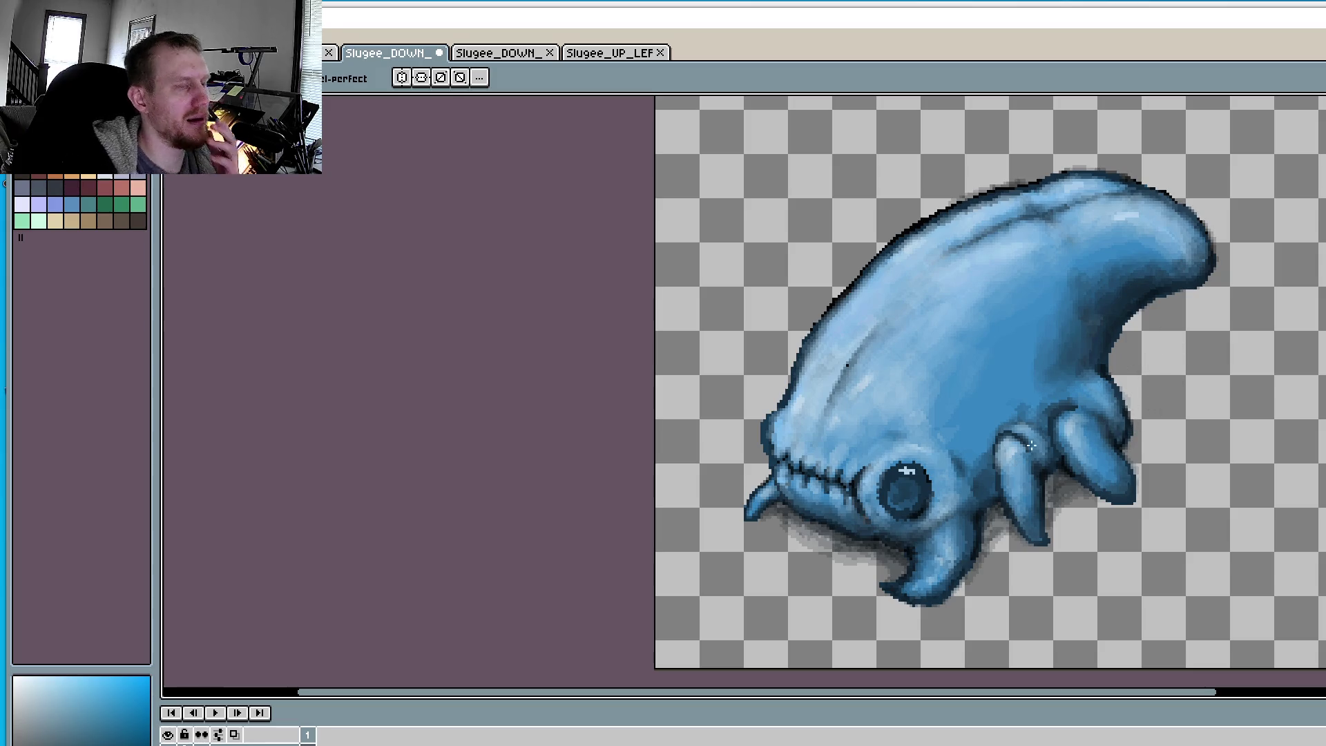
- Save the Slugee sprite with Ctrl+S and restore the Aseprite window to reveal Godot
key("alt+f")
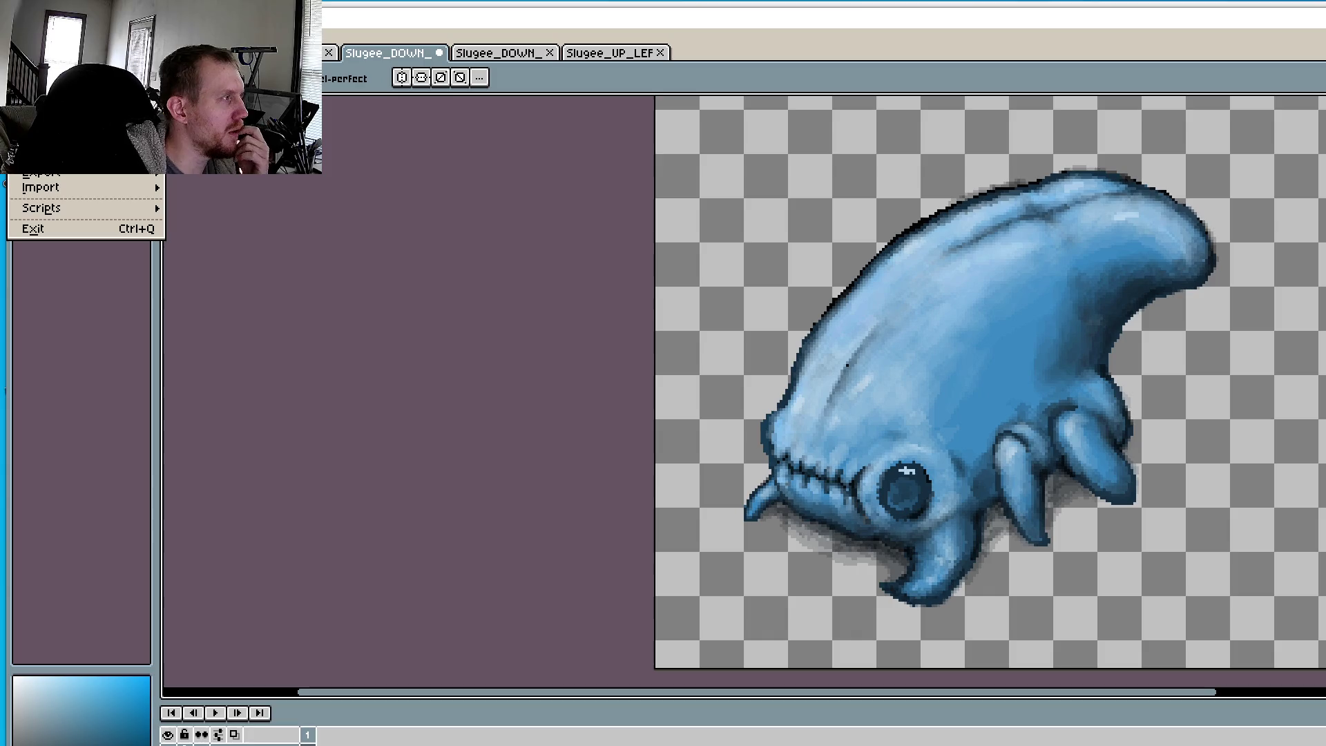
key("ctrl+s")
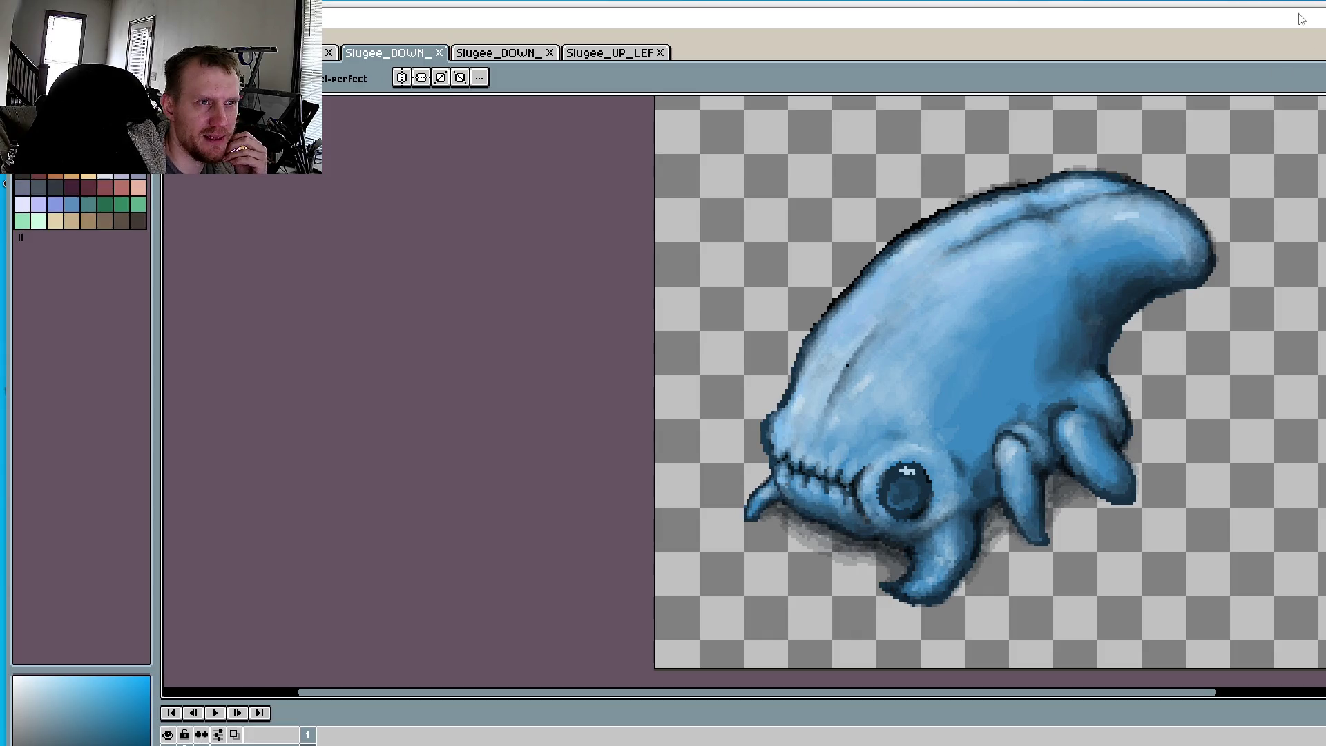
left_click(1301, 20)
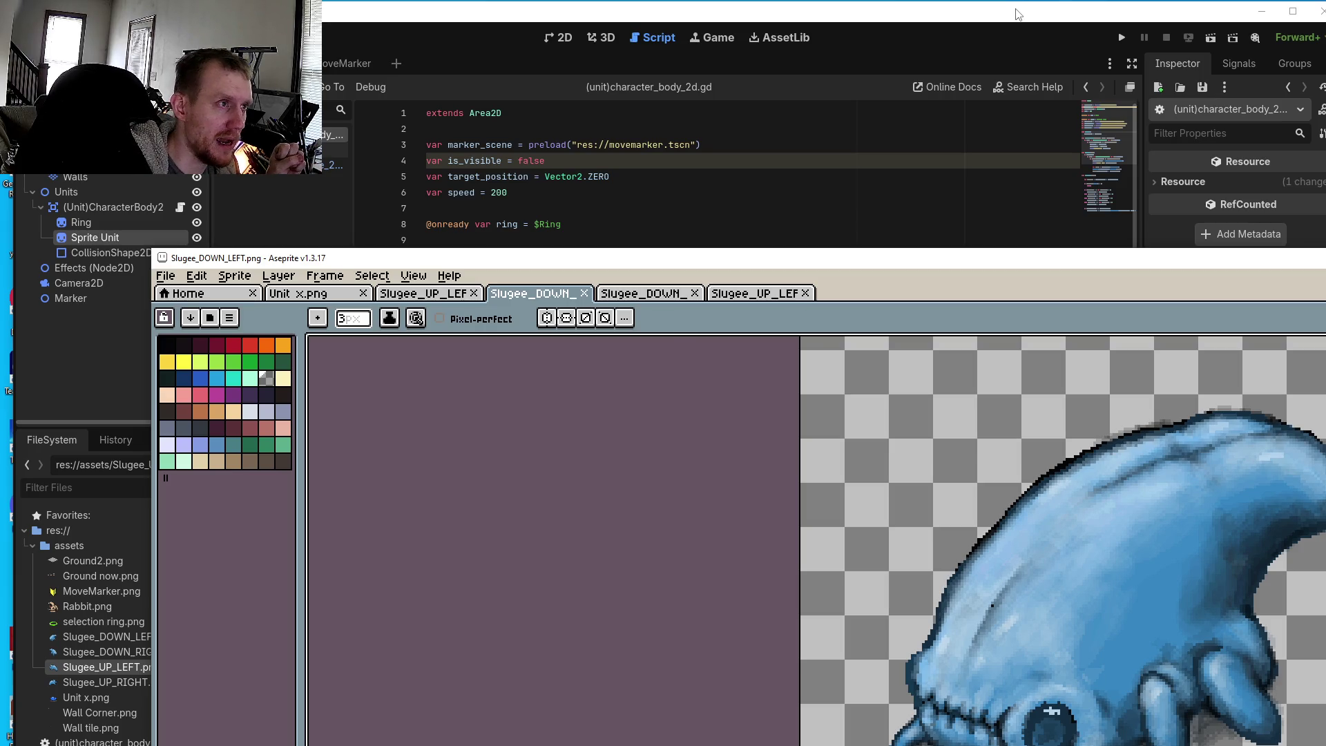
- Bring Godot forward, run the isometric game, and enable the camera override
left_click(1017, 14)
left_click(1120, 32)
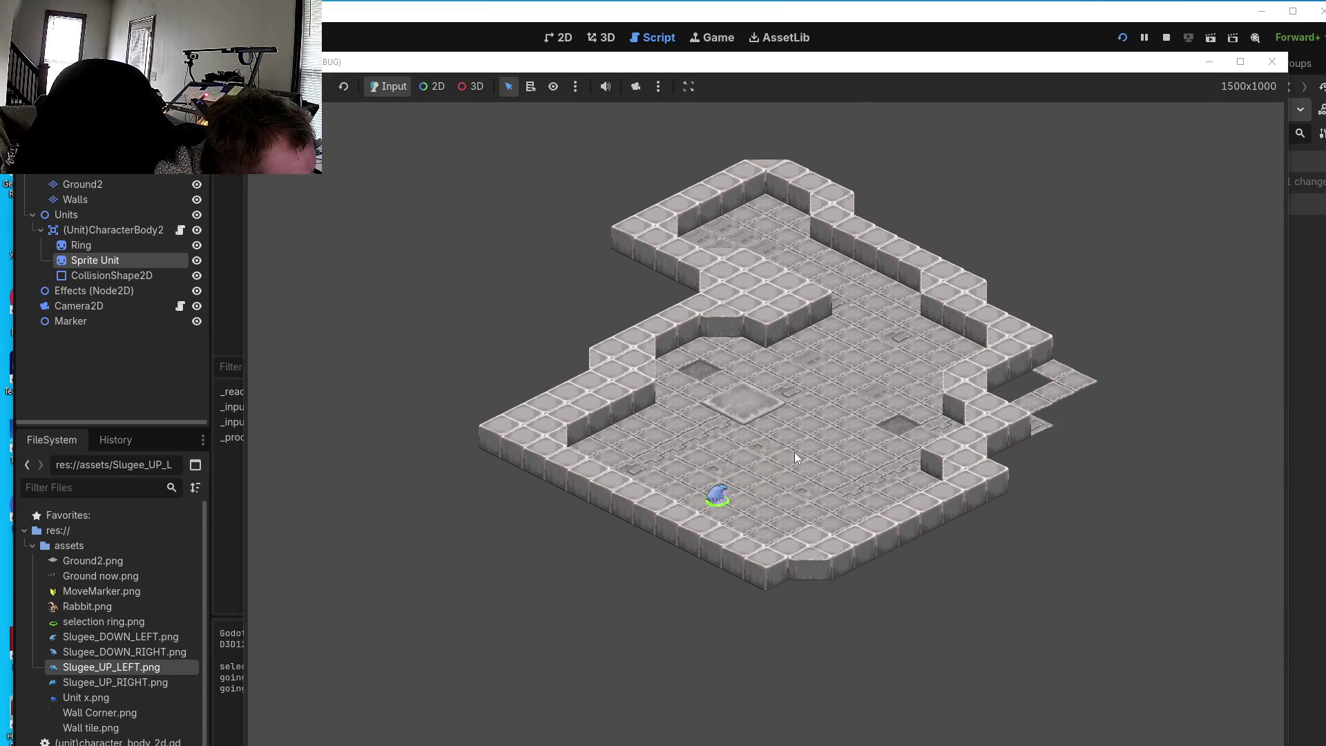
left_click(636, 87)
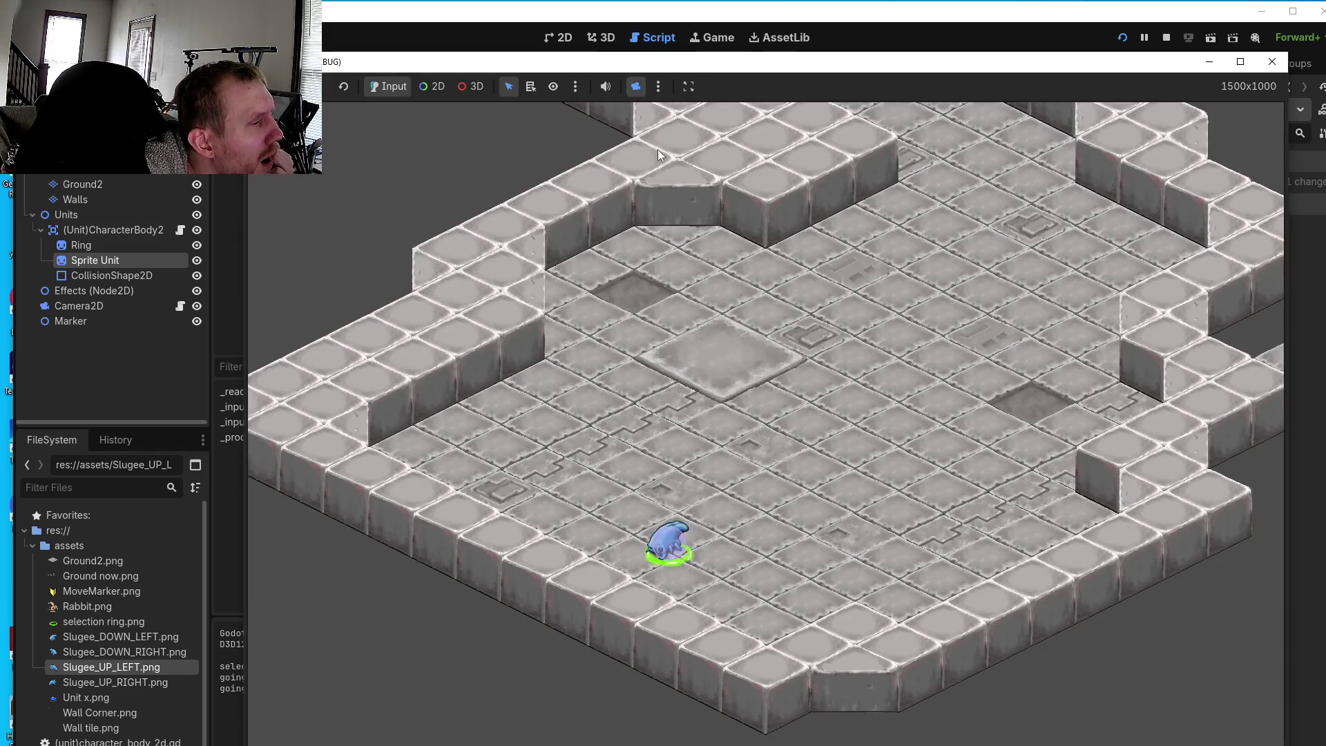
- Walk the Slugee between floor tiles, up-right and down-left, to check its sprites
left_click(611, 585)
left_click(822, 484)
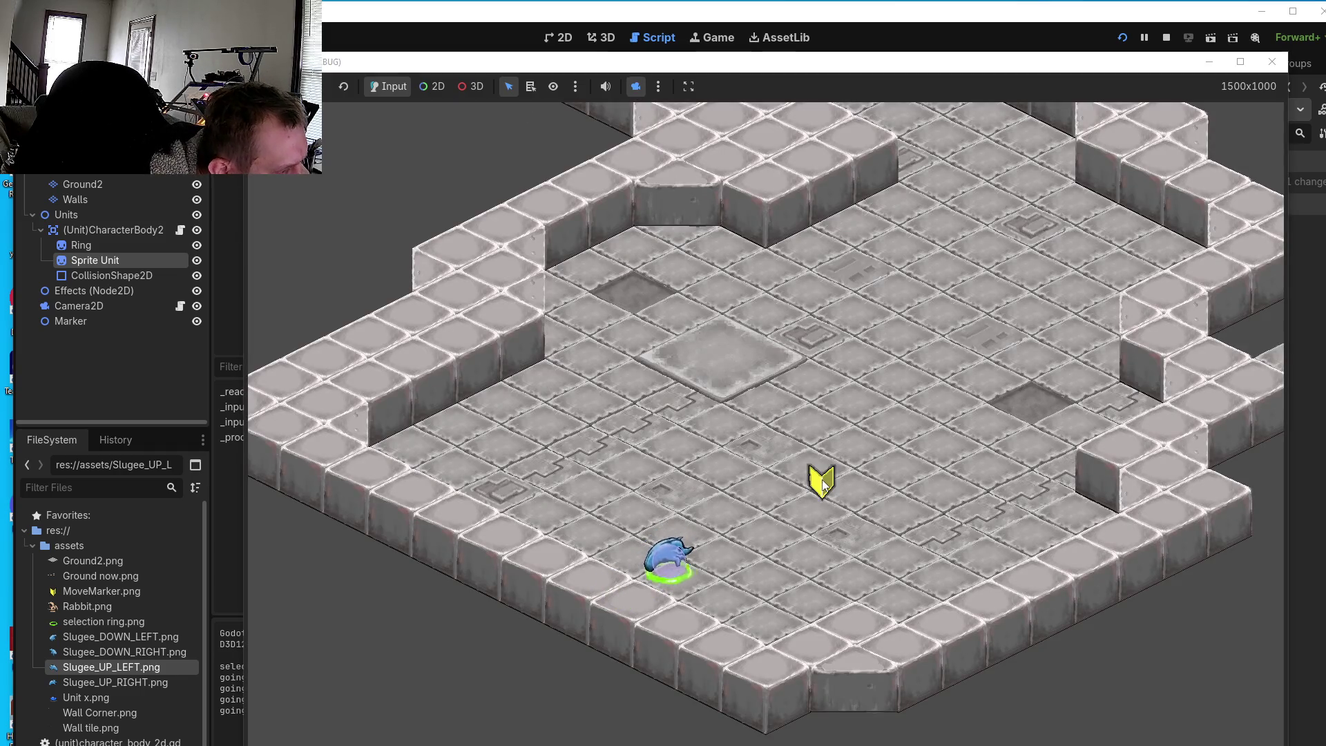
left_click(880, 428)
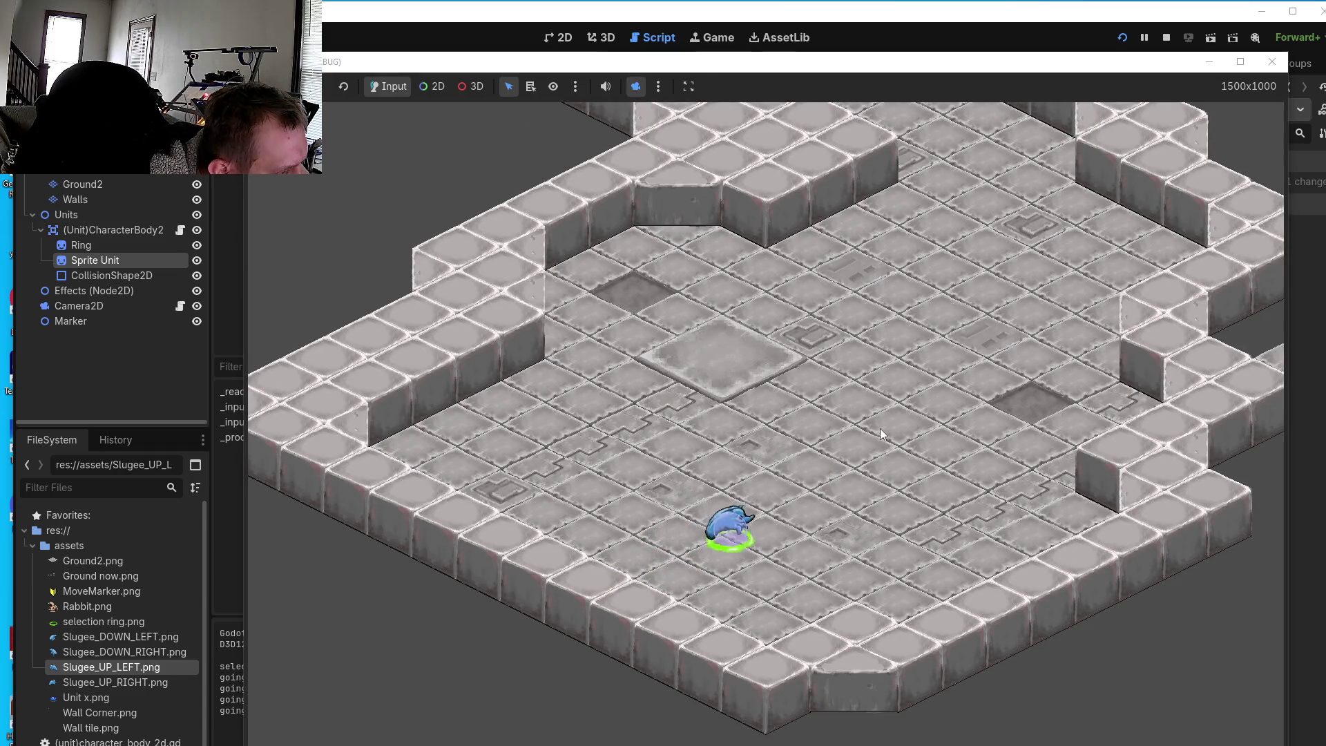
left_click(782, 521)
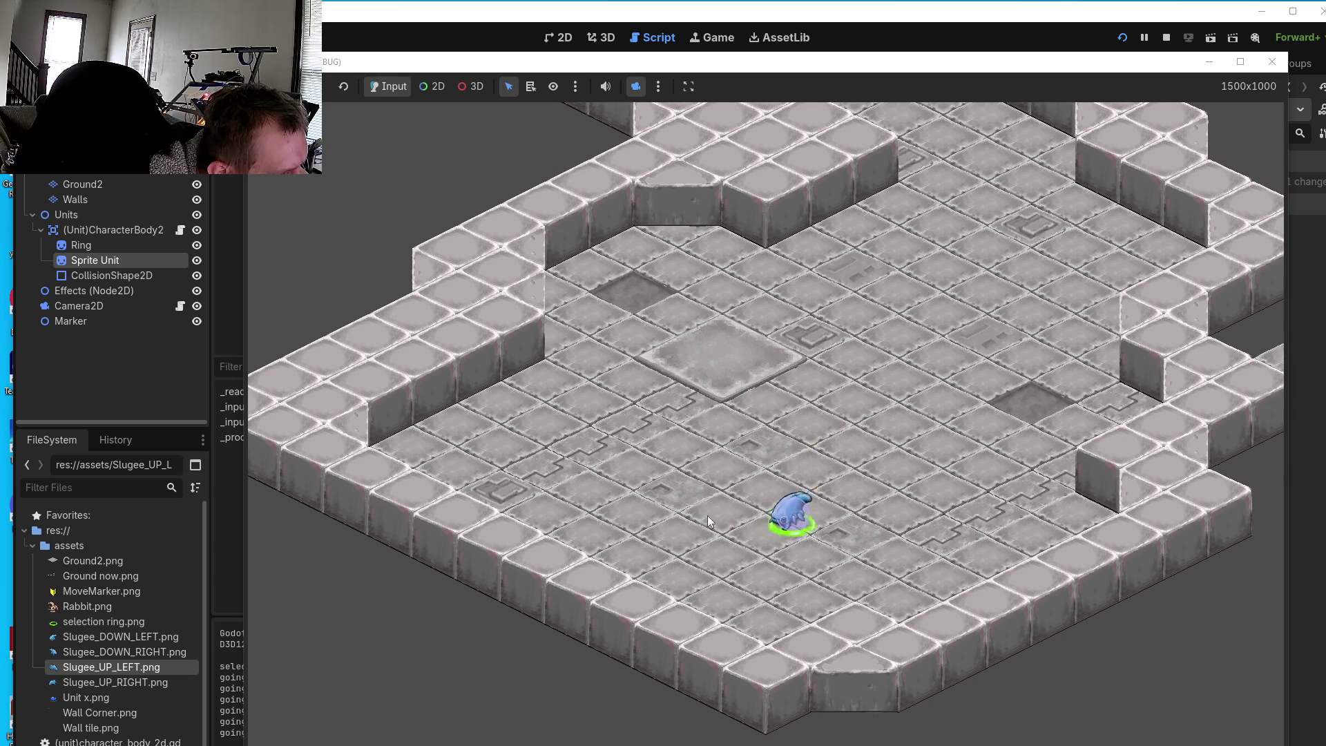
left_click(867, 445)
left_click(758, 530)
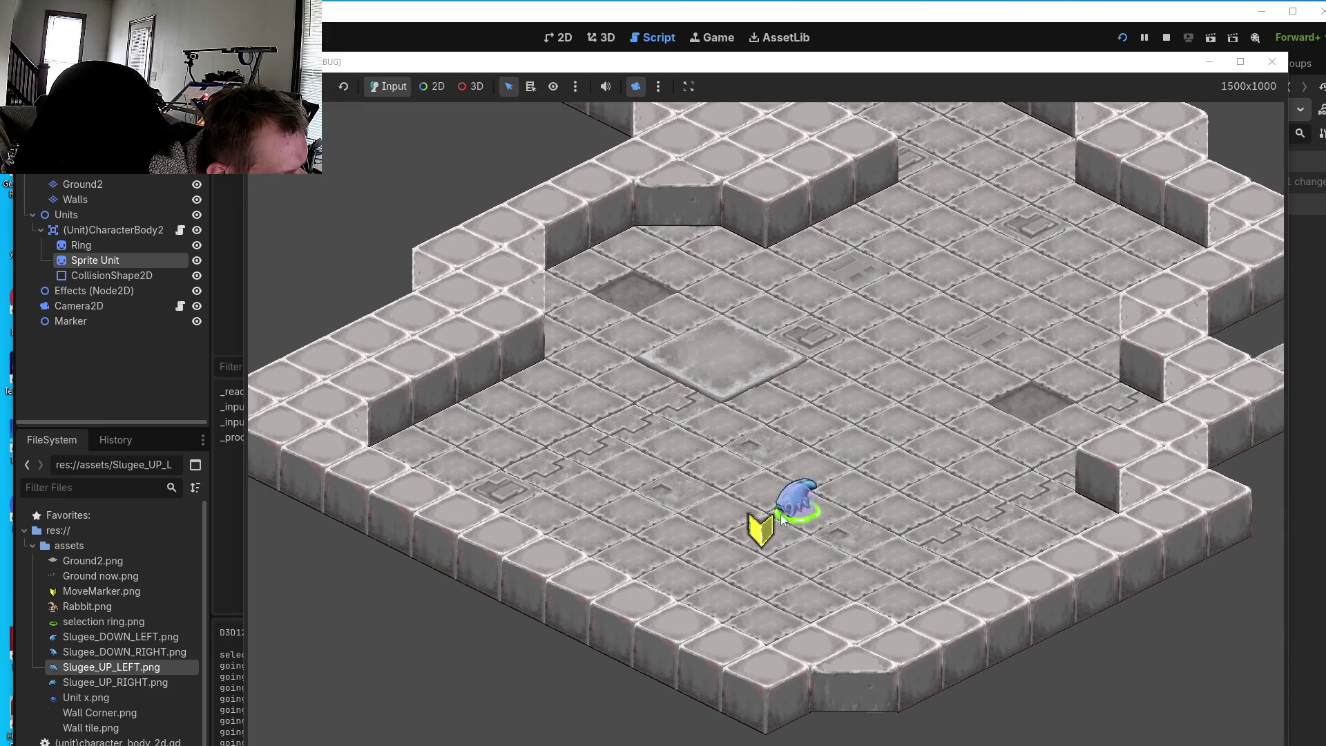
left_click(760, 532)
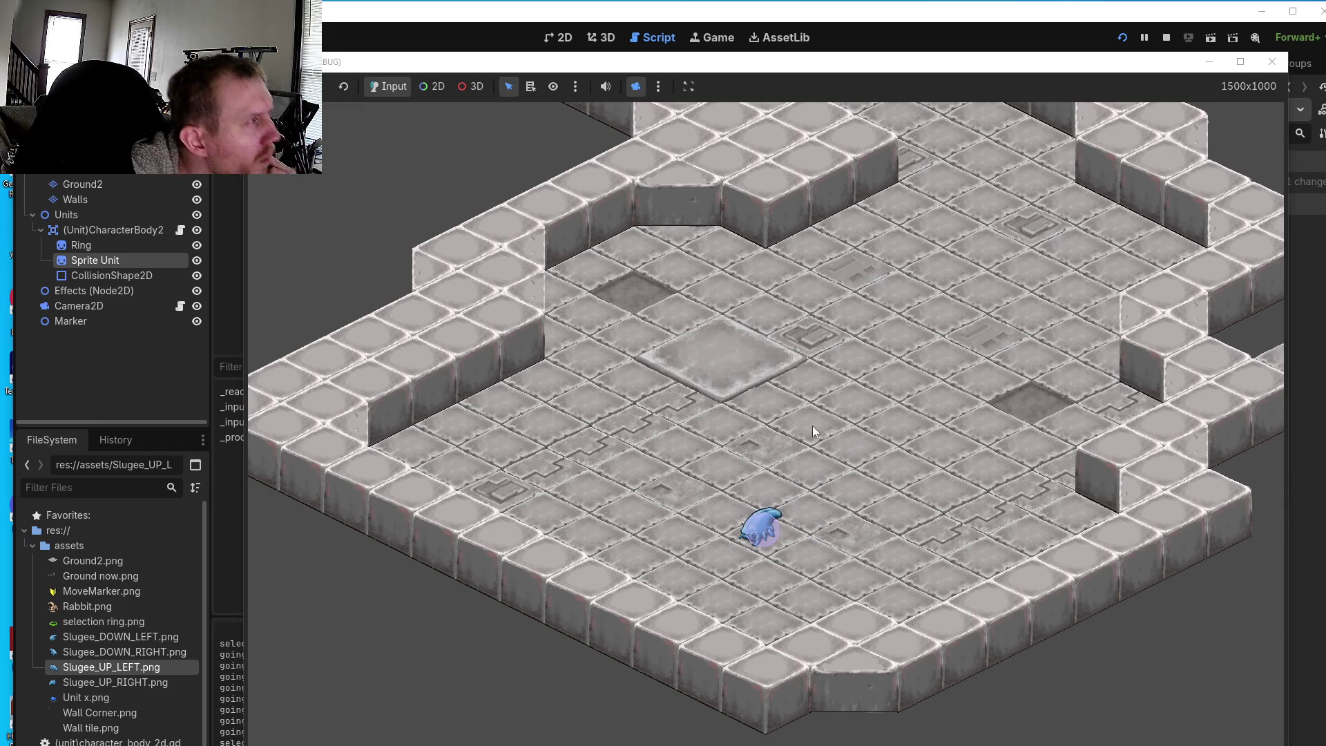
- Switch back to unit selection, right-click two floor spots to move the Slugee, then close the game
left_click(510, 88)
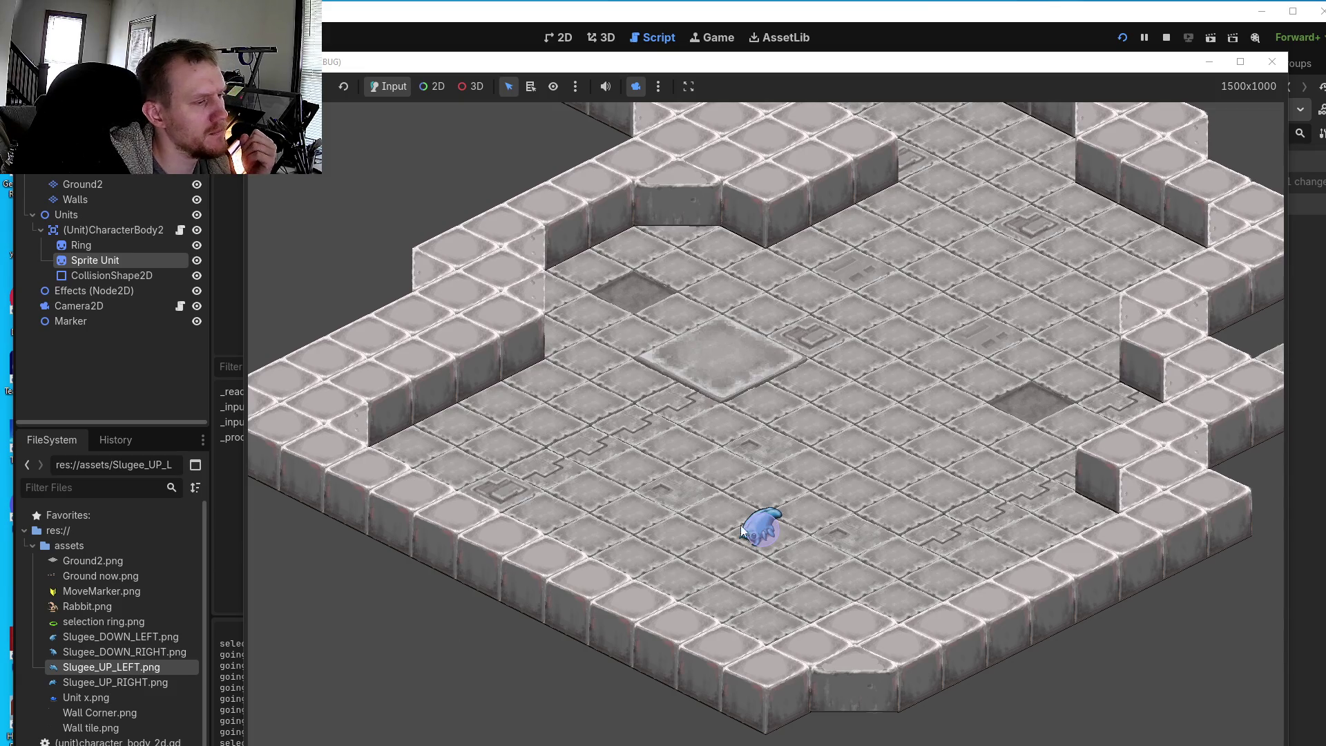
right_click(723, 579)
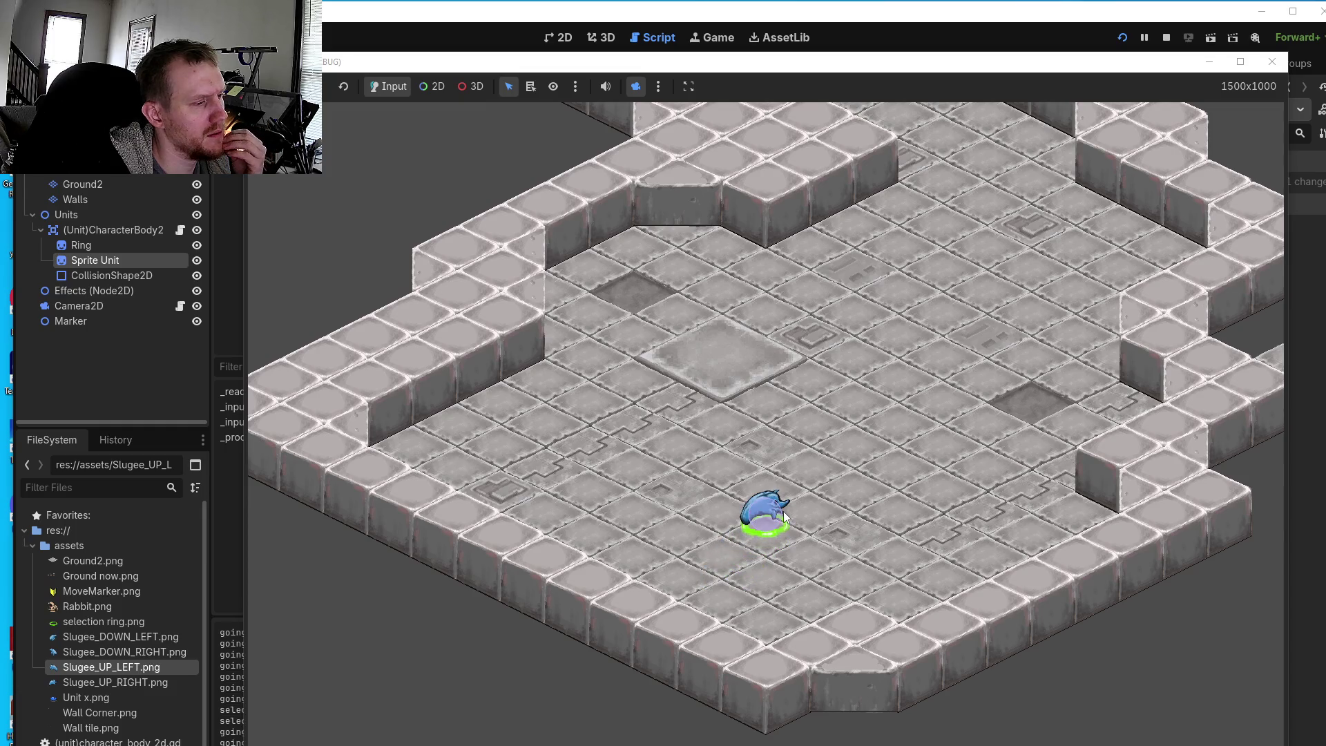
right_click(840, 464)
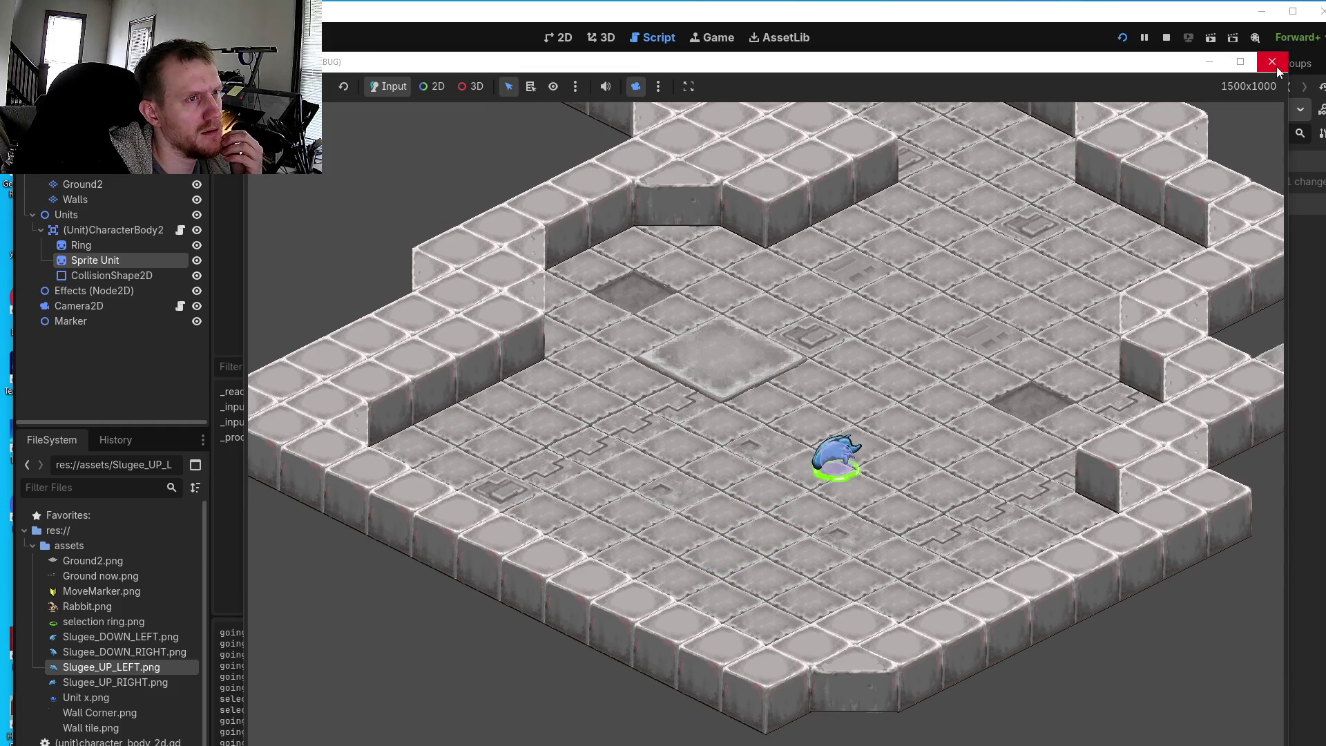
left_click(1275, 67)
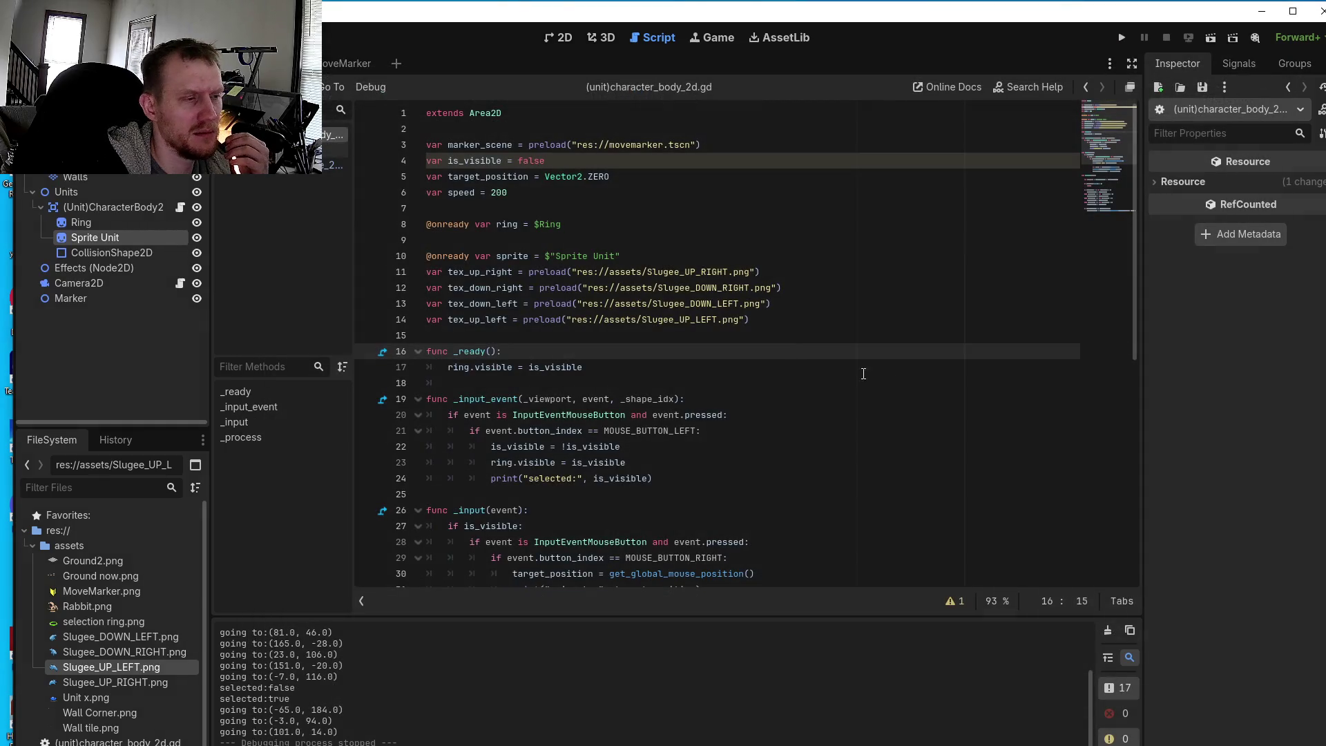
- Return to Aseprite, reposition its window, zoom in, and toggle the canvas grid
key("alt+Tab")
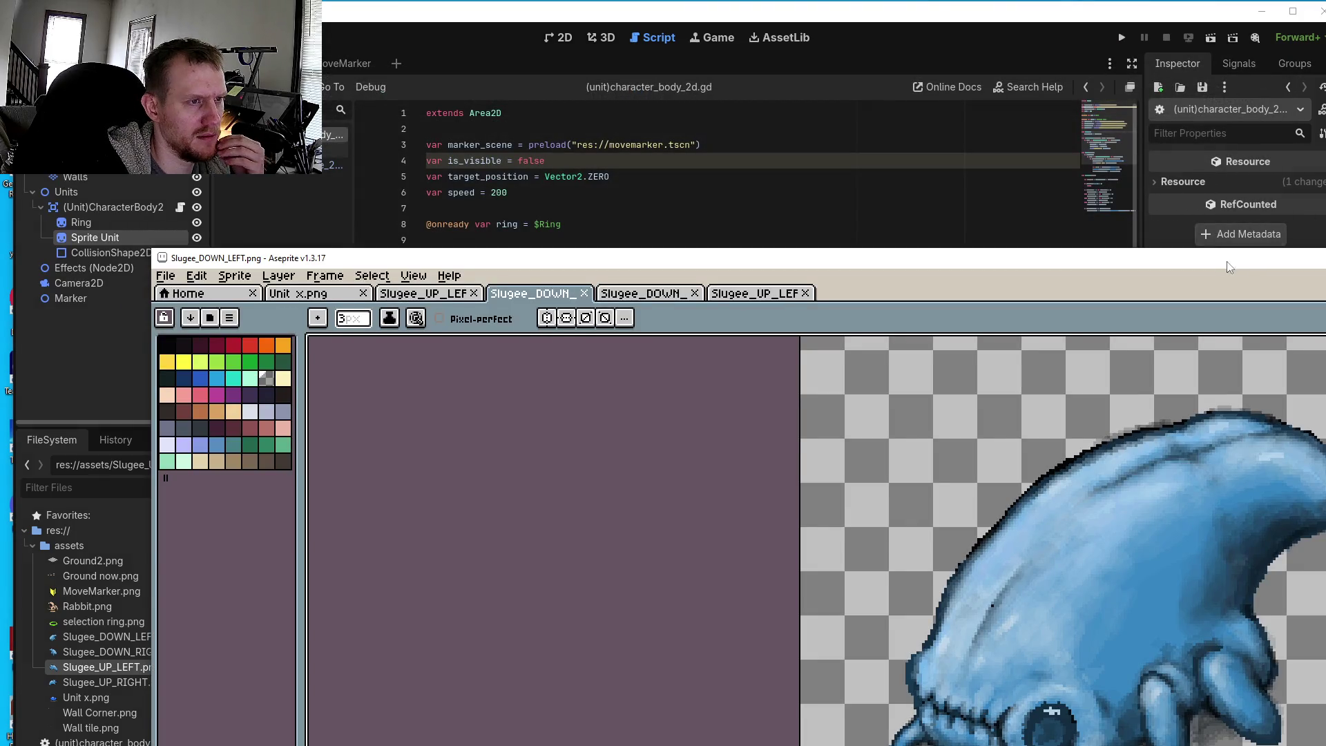
left_click_drag(1230, 261, 979, 85)
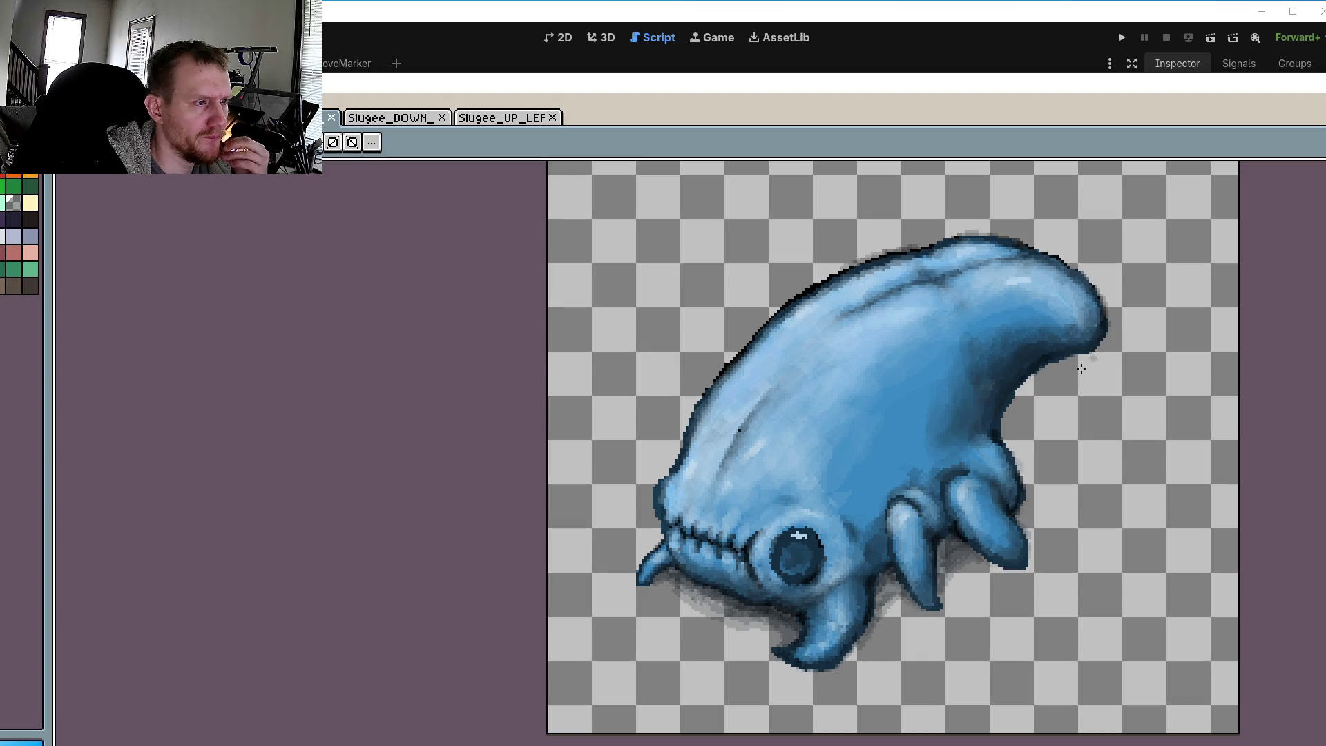
scroll(1081, 362, "up", 1)
scroll(1114, 311, "up", 1)
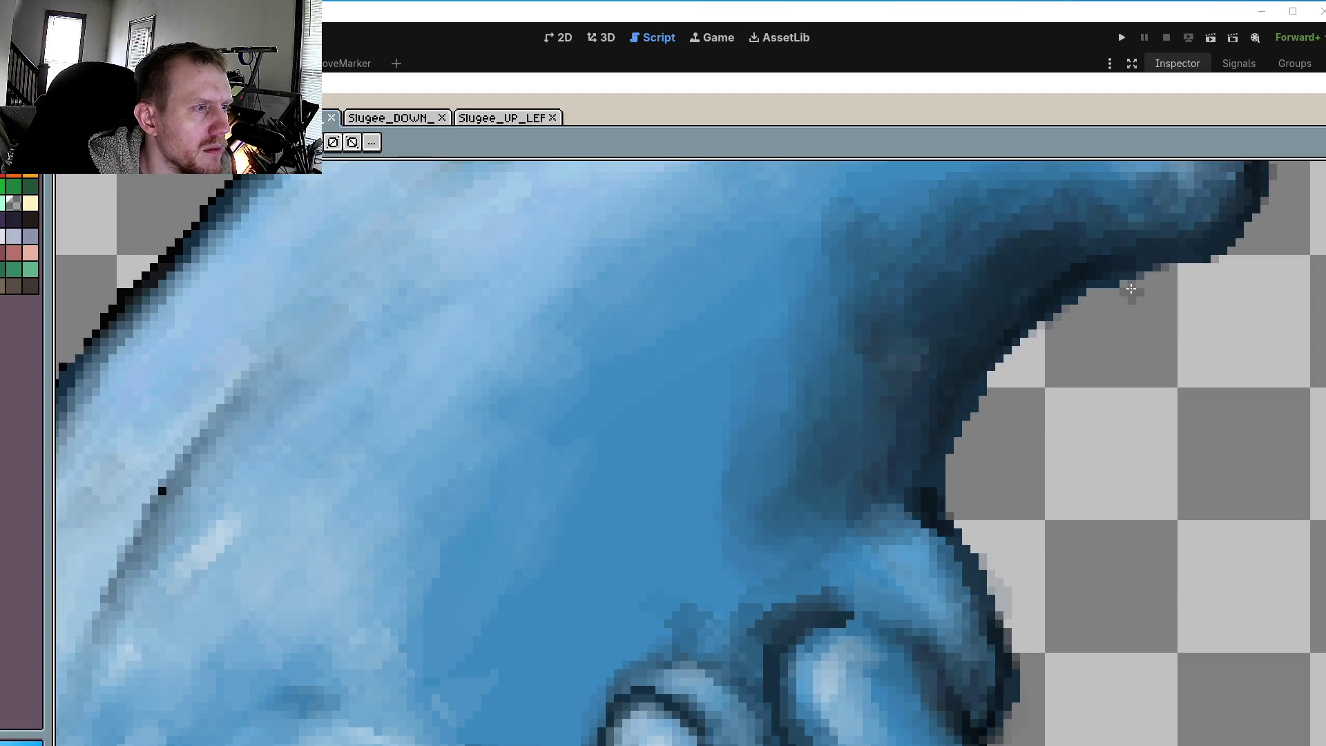
key("ctrl+apostrophe")
key("ctrl+apostrophe")
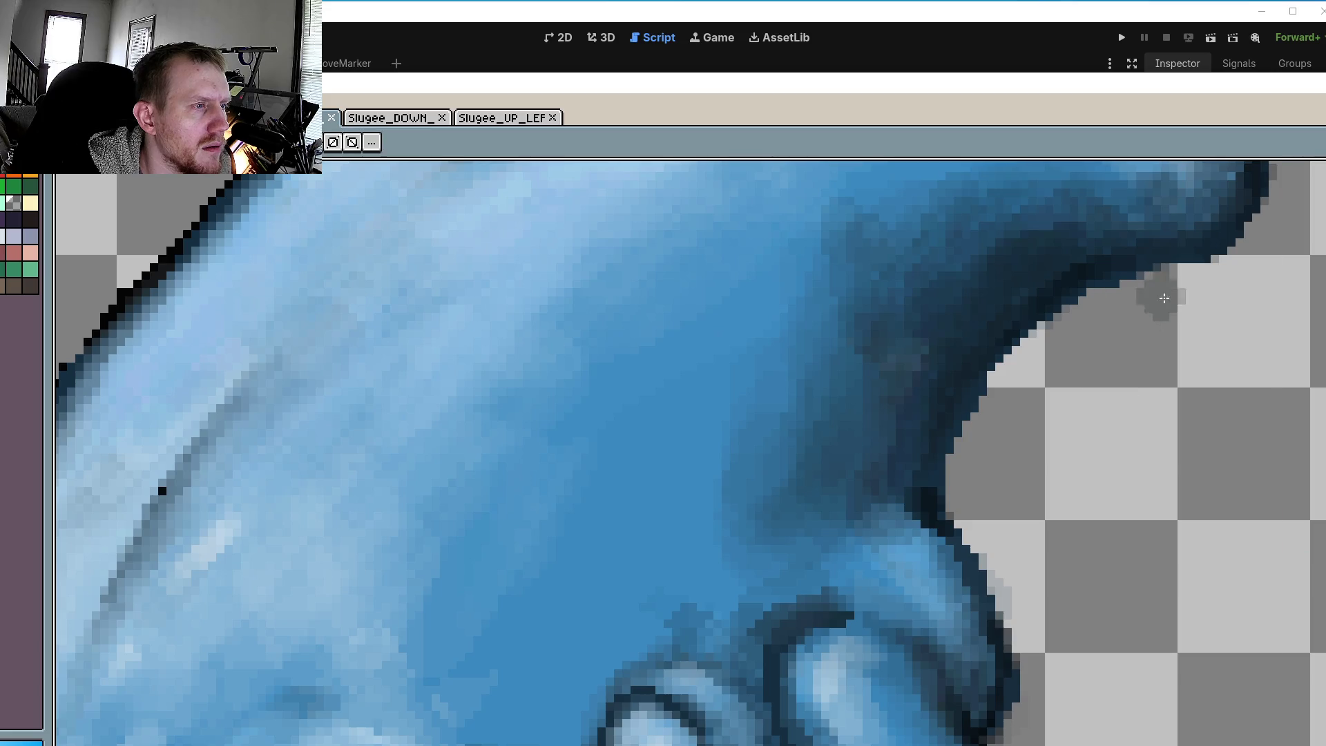
- Paint darker grey shading along the tail's outer edge
left_click_drag(1195, 273, 957, 525)
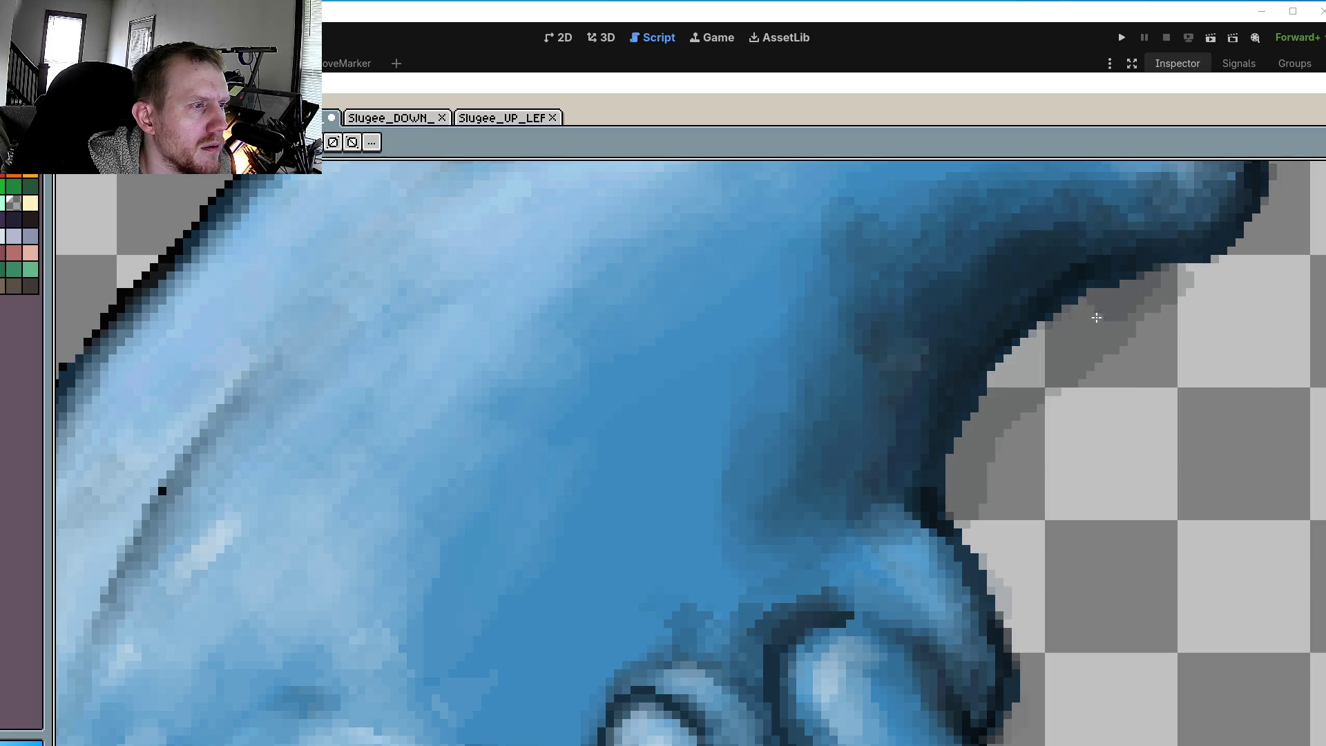
left_click_drag(1112, 331, 948, 460)
left_click_drag(1140, 277, 970, 485)
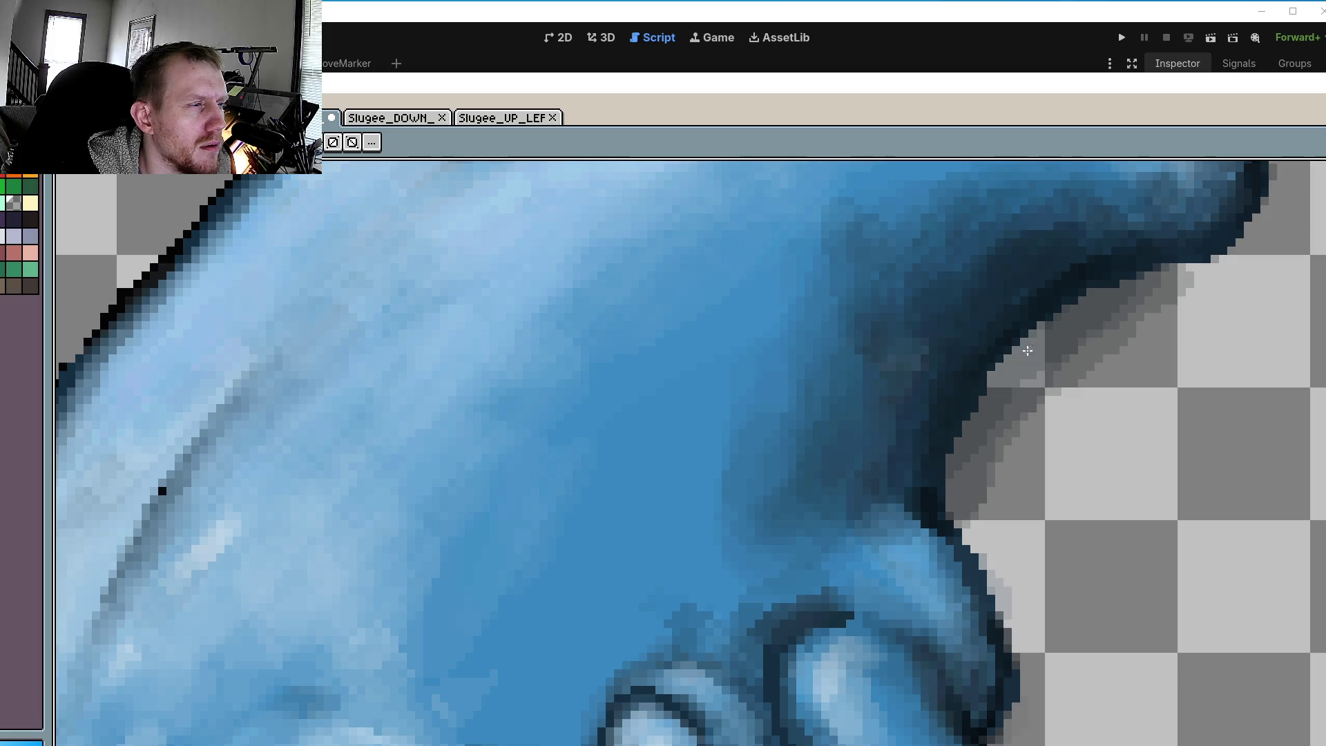
left_click_drag(1233, 253, 946, 523)
left_click_drag(1119, 284, 946, 477)
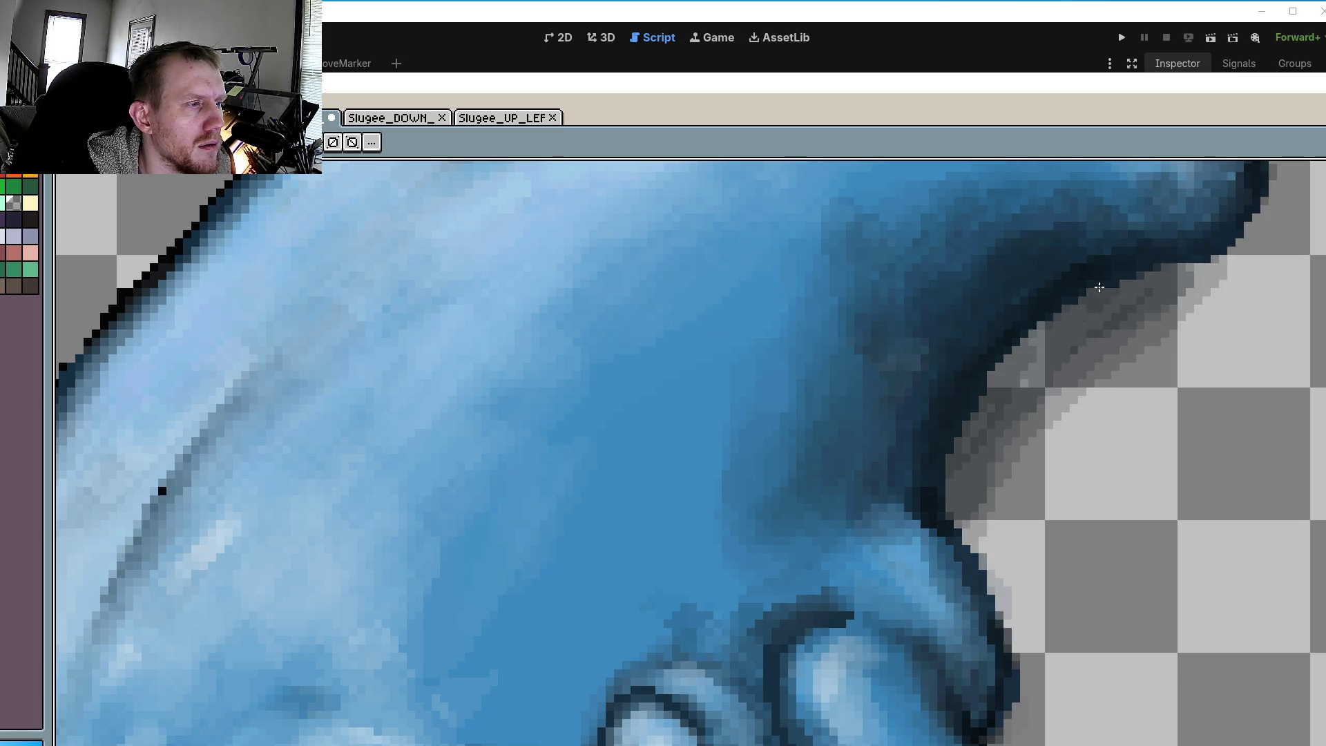
left_click_drag(1119, 287, 932, 560)
scroll(1256, 447, "down", 3)
scroll(1183, 399, "down", 1)
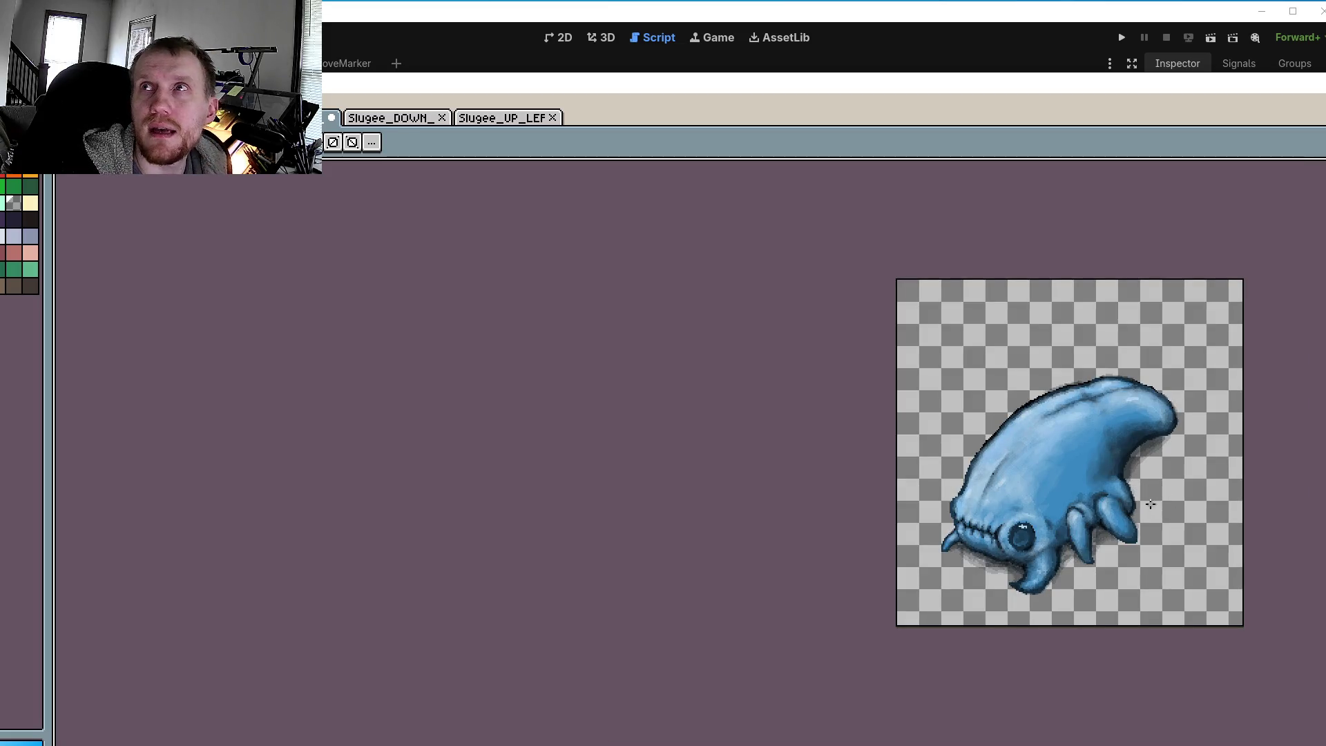
- Pan the sprite into view and paint grey shadow along its right edge
left_click_drag(1064, 504, 986, 496)
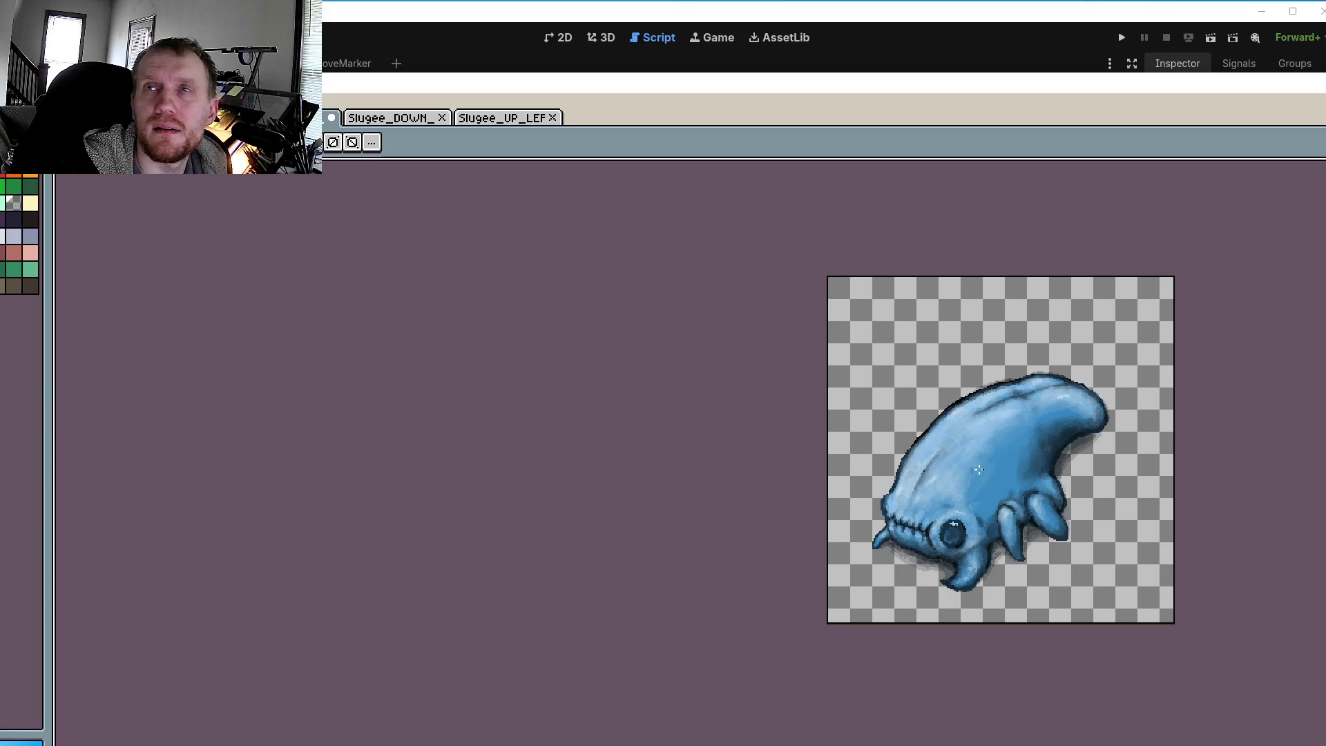
scroll(986, 497, "up", 2)
scroll(990, 415, "up", 2)
mouse_move(989, 406)
left_mouse_down()
mouse_move(1070, 378)
mouse_move(849, 666)
left_mouse_up()
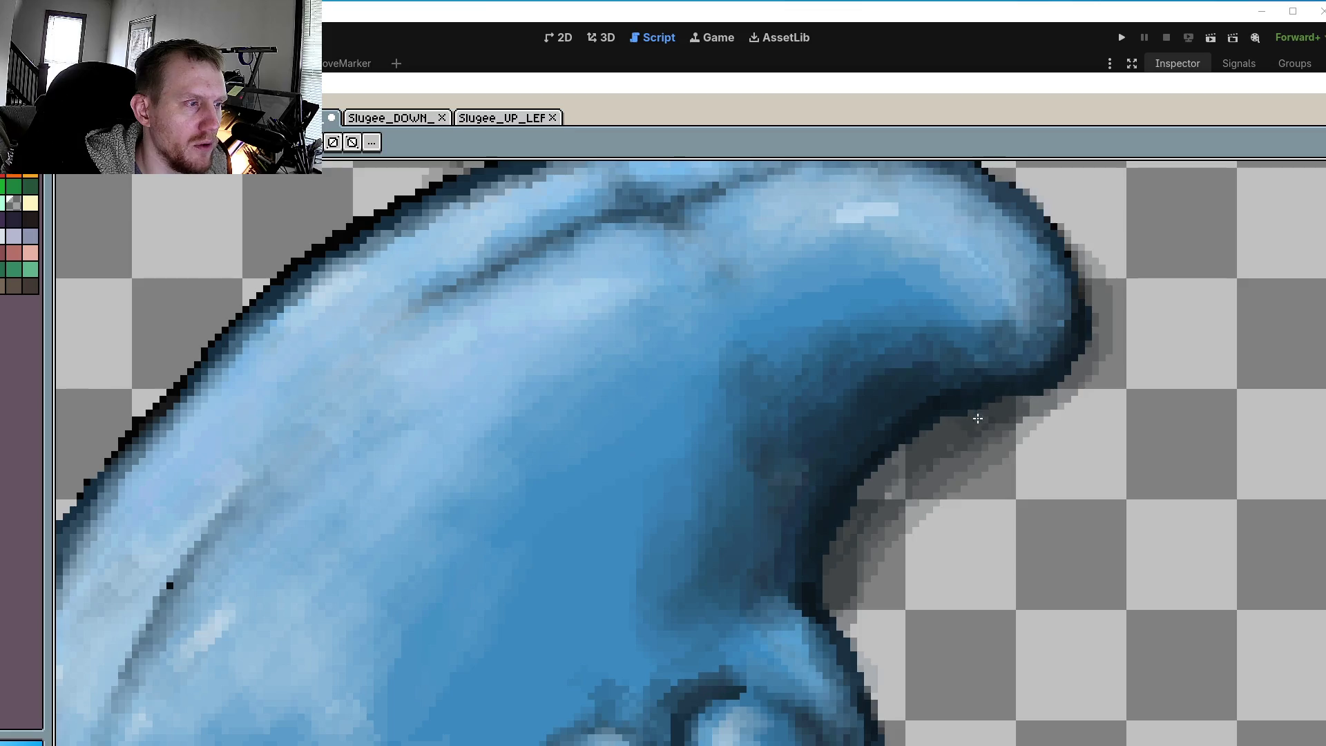
- Darken the shadow under the head's lower edge and between the two lower fingers
scroll(849, 667, "down", 5)
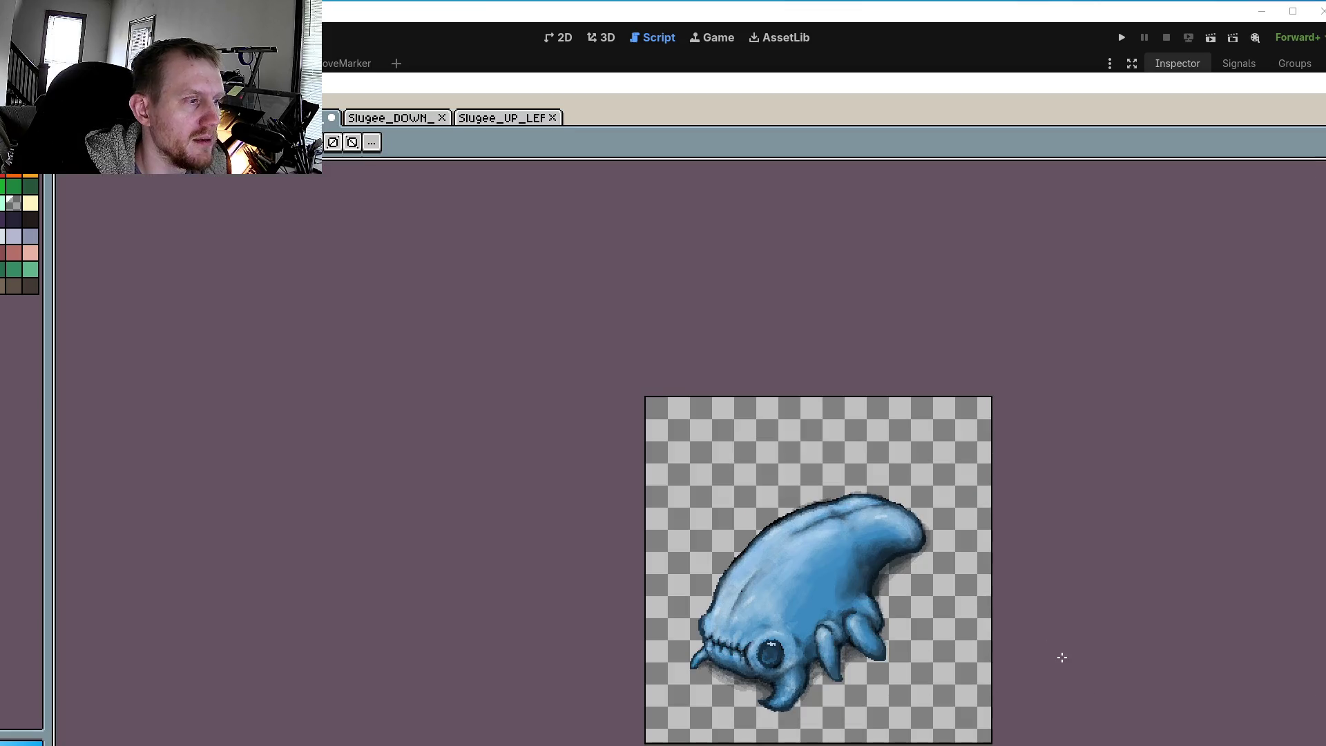
scroll(845, 574, "up", 3)
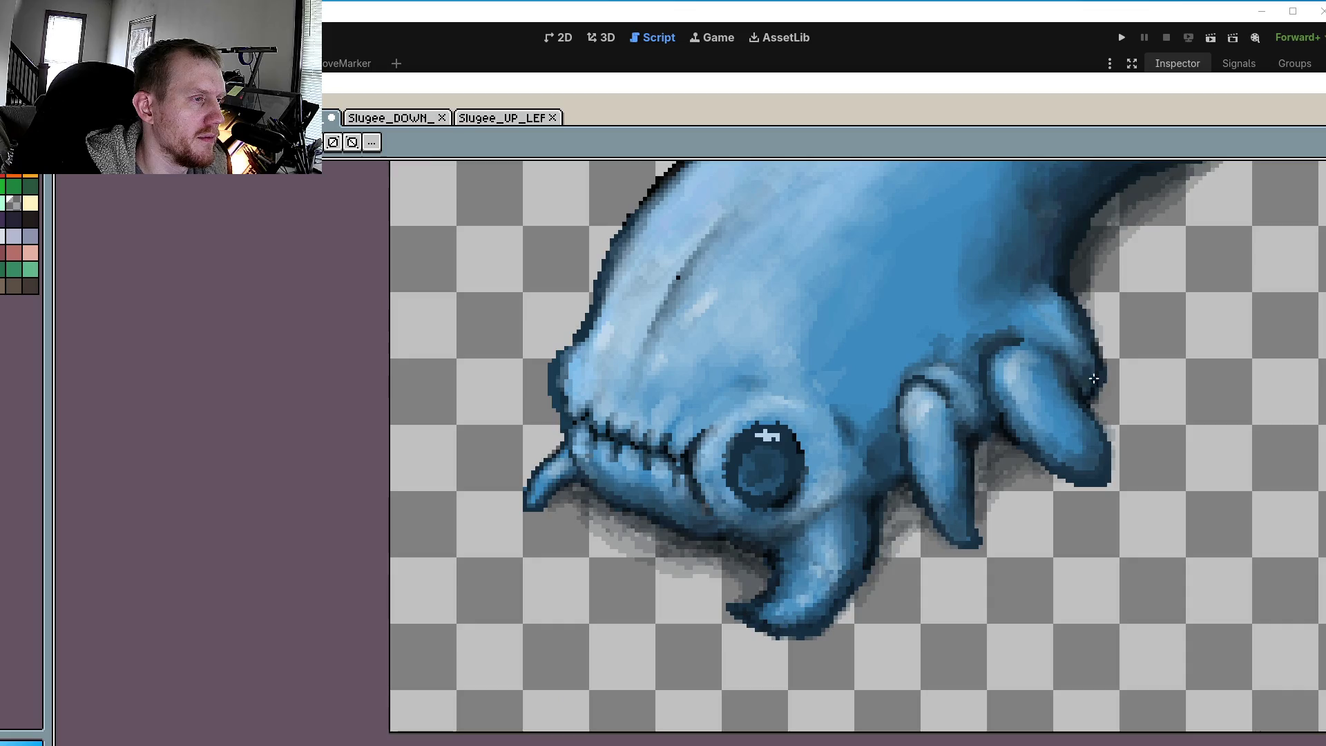
scroll(1003, 368, "up", 1)
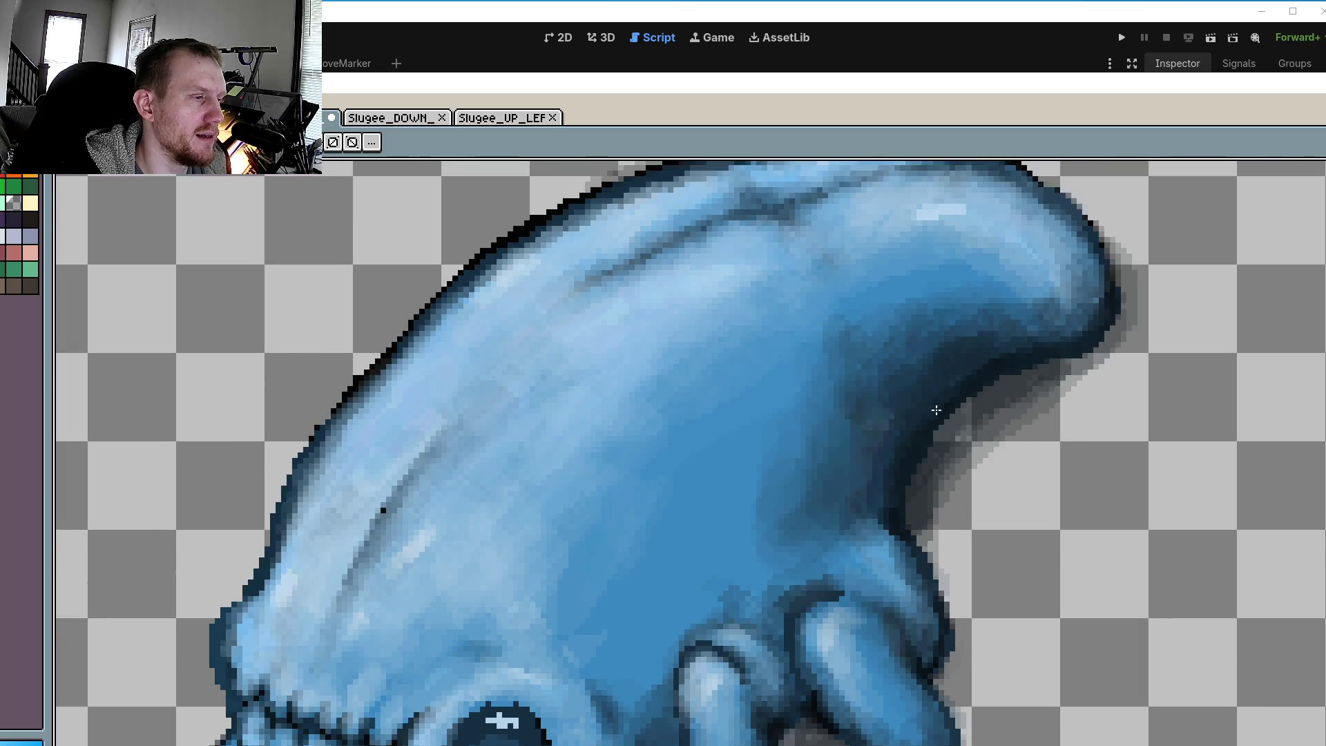
left_click_drag(967, 404, 929, 541)
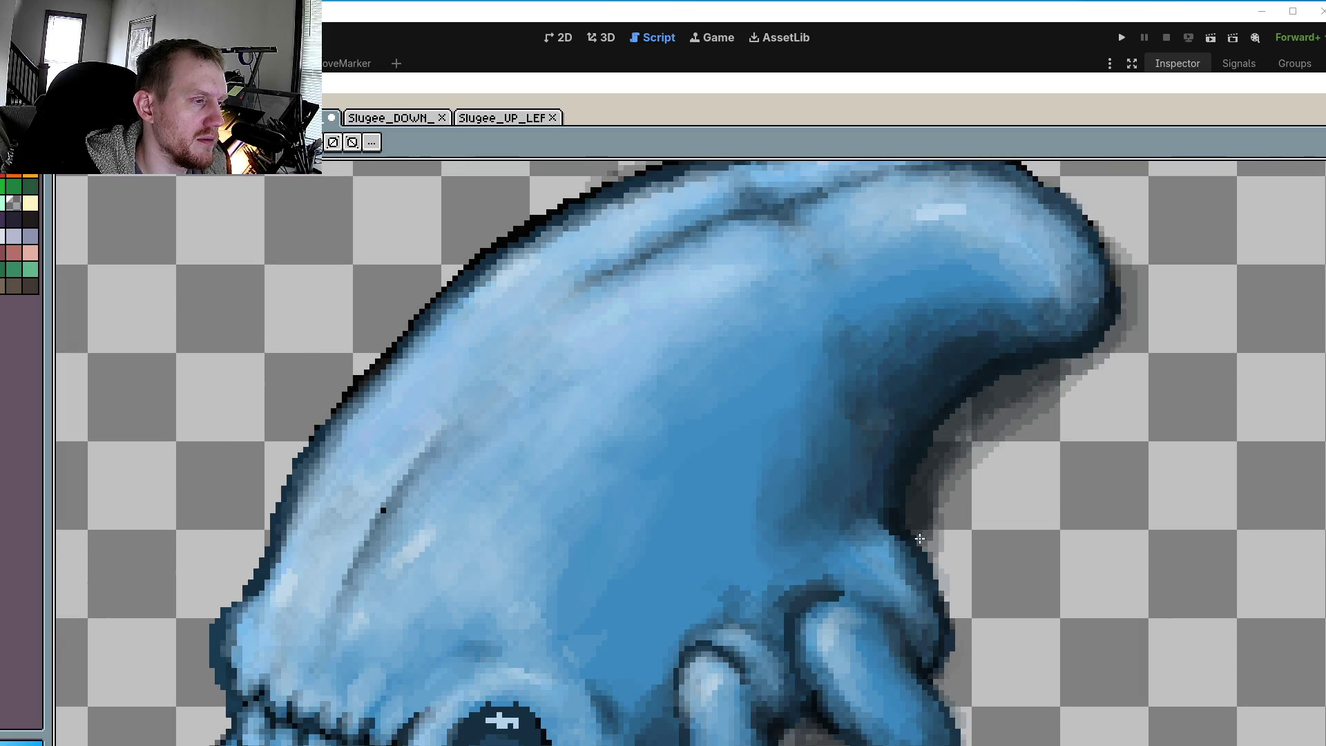
mouse_move(1019, 405)
left_mouse_down()
mouse_move(959, 484)
mouse_move(954, 615)
left_mouse_up()
scroll(812, 562, "down", 3)
mouse_move(812, 562)
left_mouse_down()
mouse_move(659, 634)
mouse_move(681, 660)
left_mouse_up()
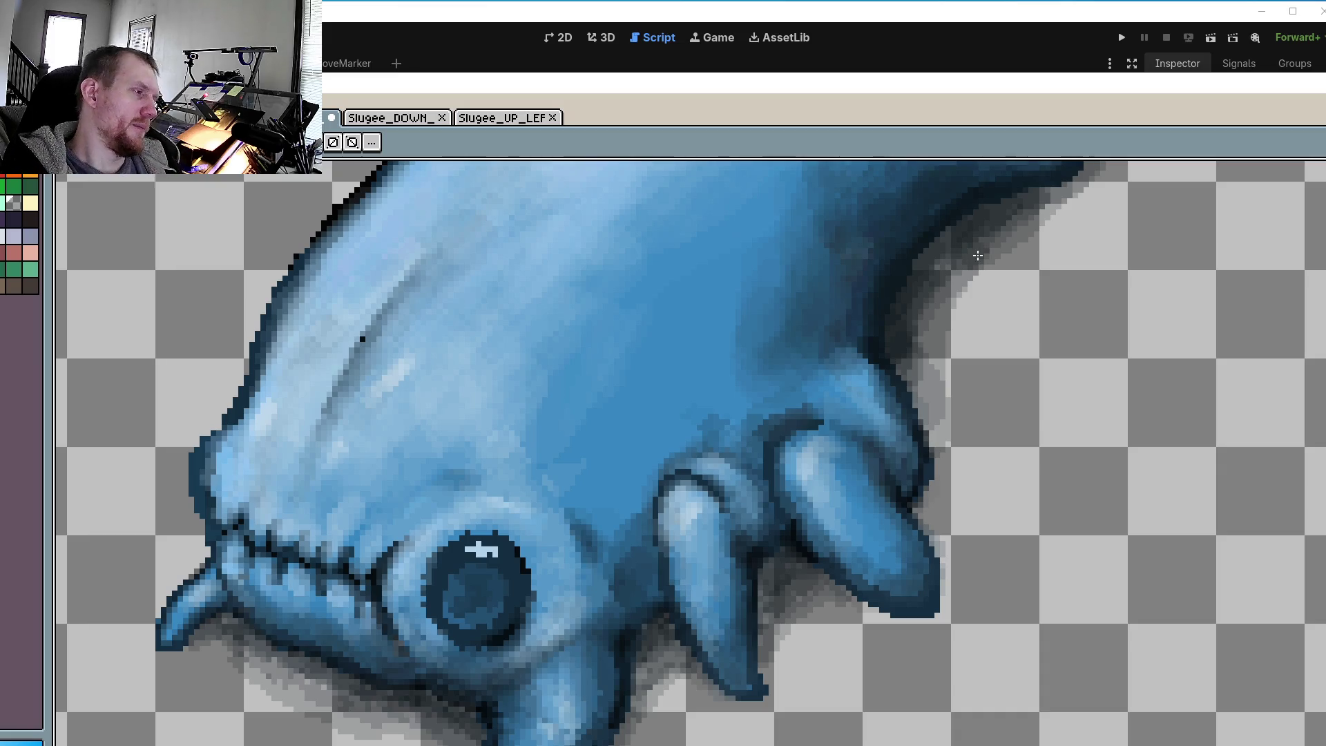
- Zoom out to review the whole Slugee sprite with its finished darker shadows
scroll(1168, 373, "down", 1)
scroll(1168, 374, "down", 5)
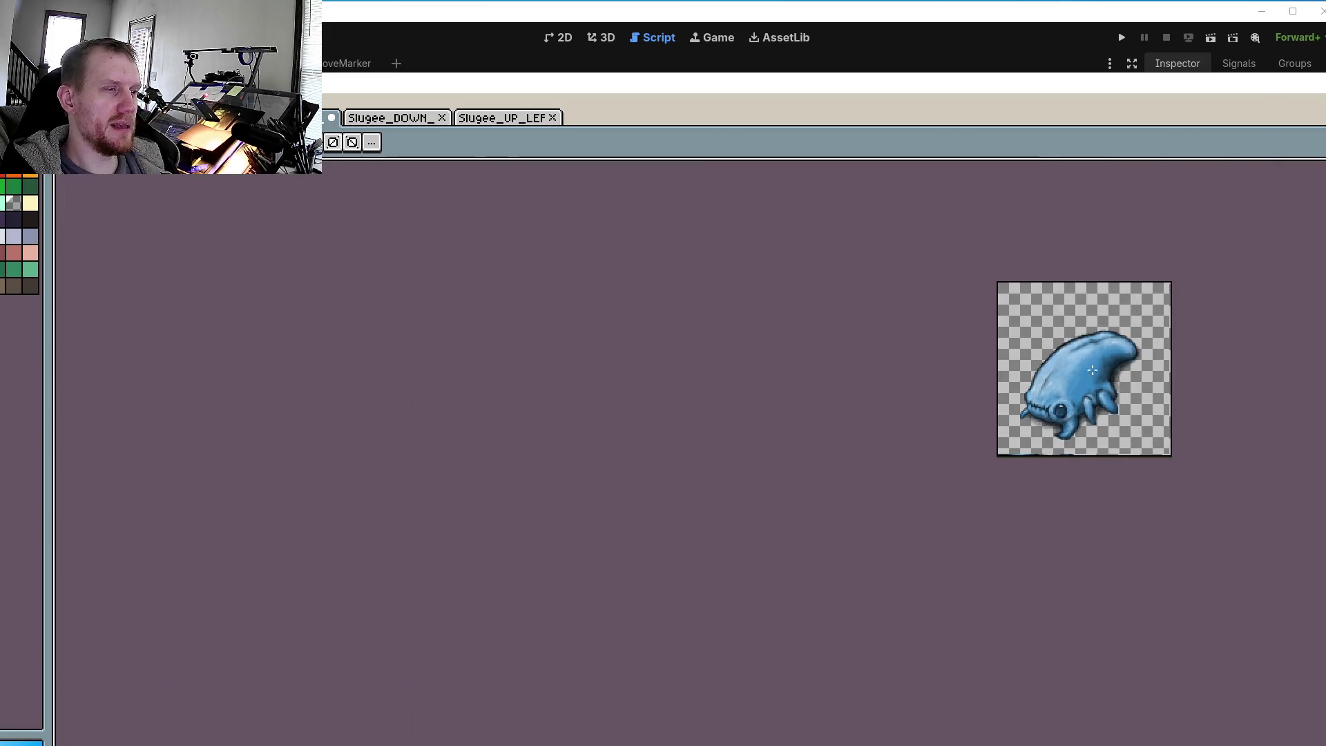
scroll(1072, 388, "up", 5)
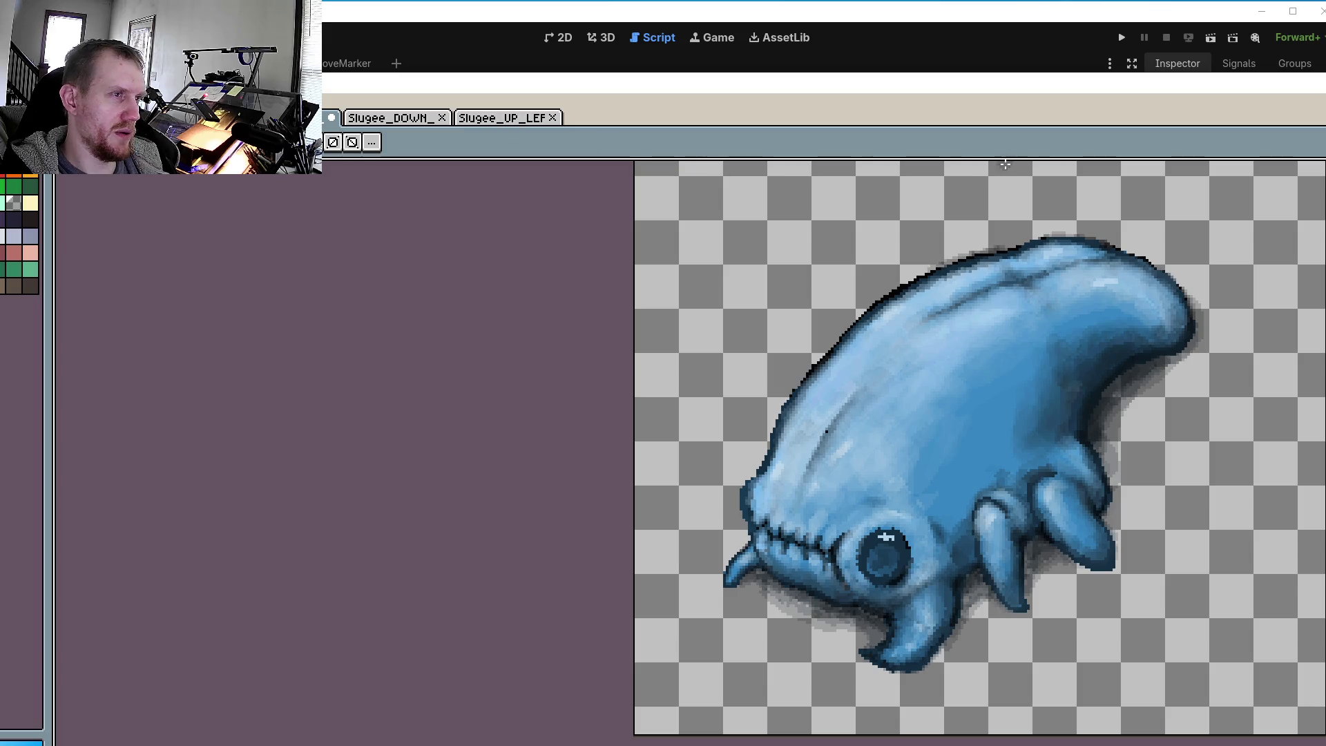
left_click(408, 120)
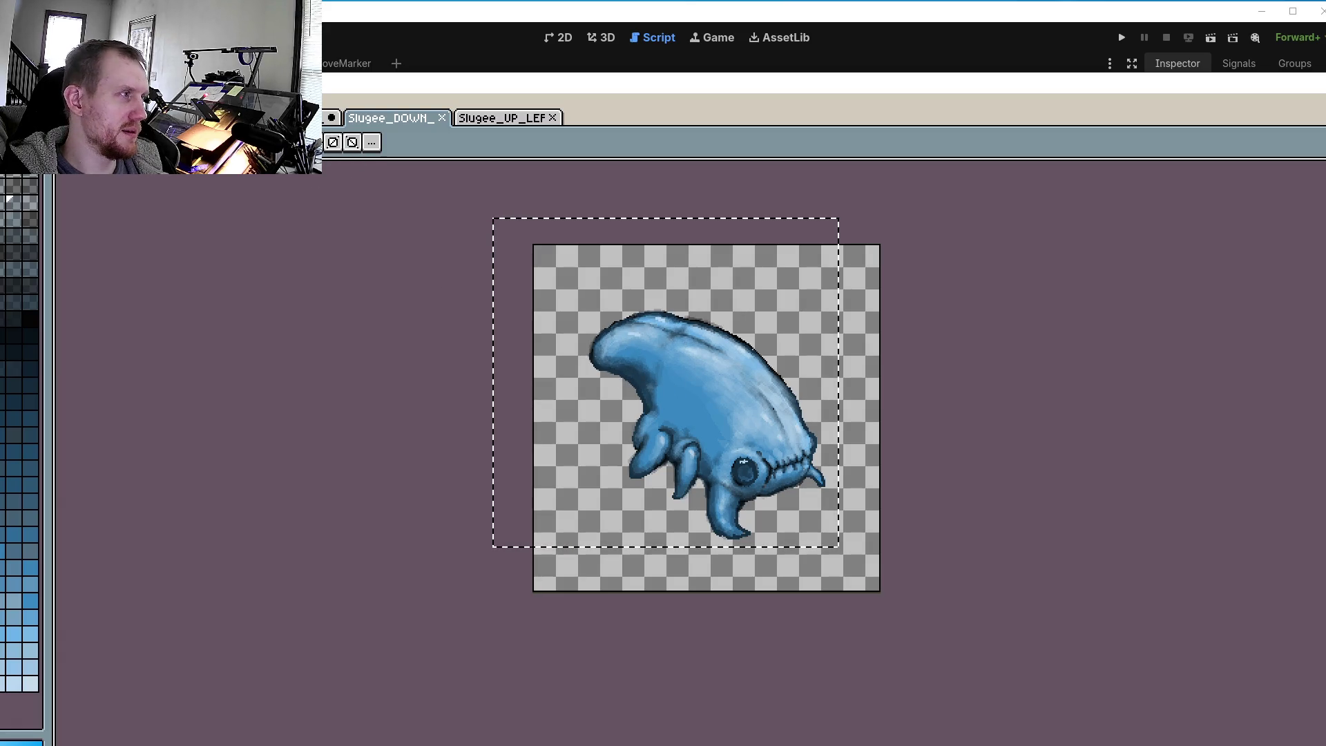
key("ctrl+shift+Tab")
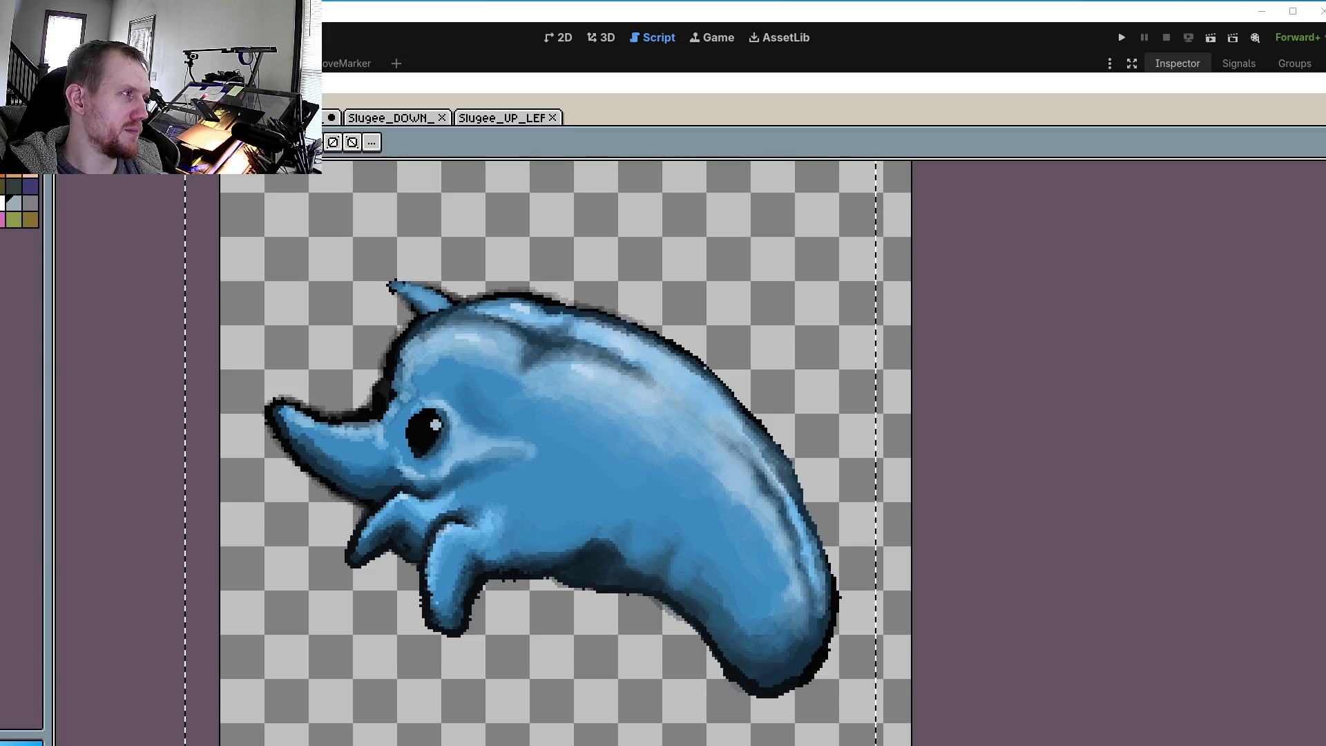
key("ctrl+shift+Tab")
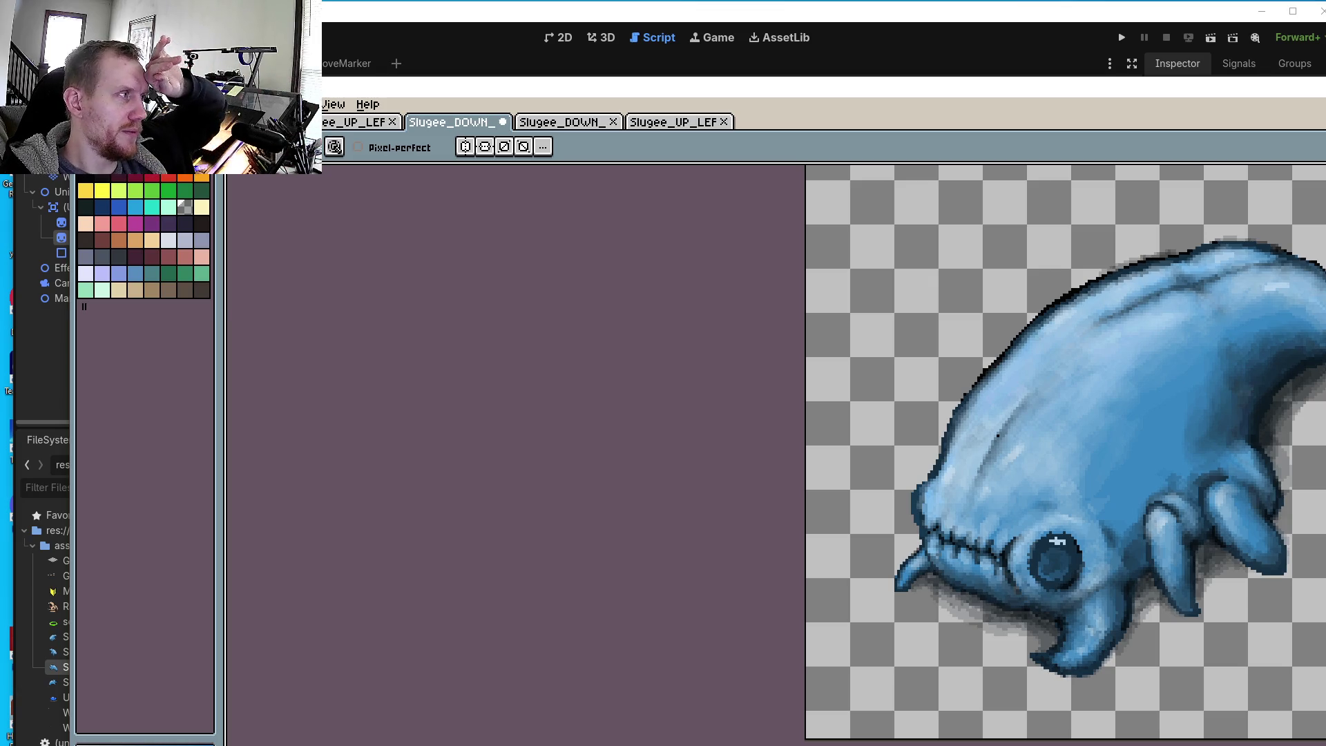
- Save the down-facing Slugee sprite, then run the Godot game with camera override enabled
left_click(83, 104)
left_click(97, 203)
left_click(757, 32)
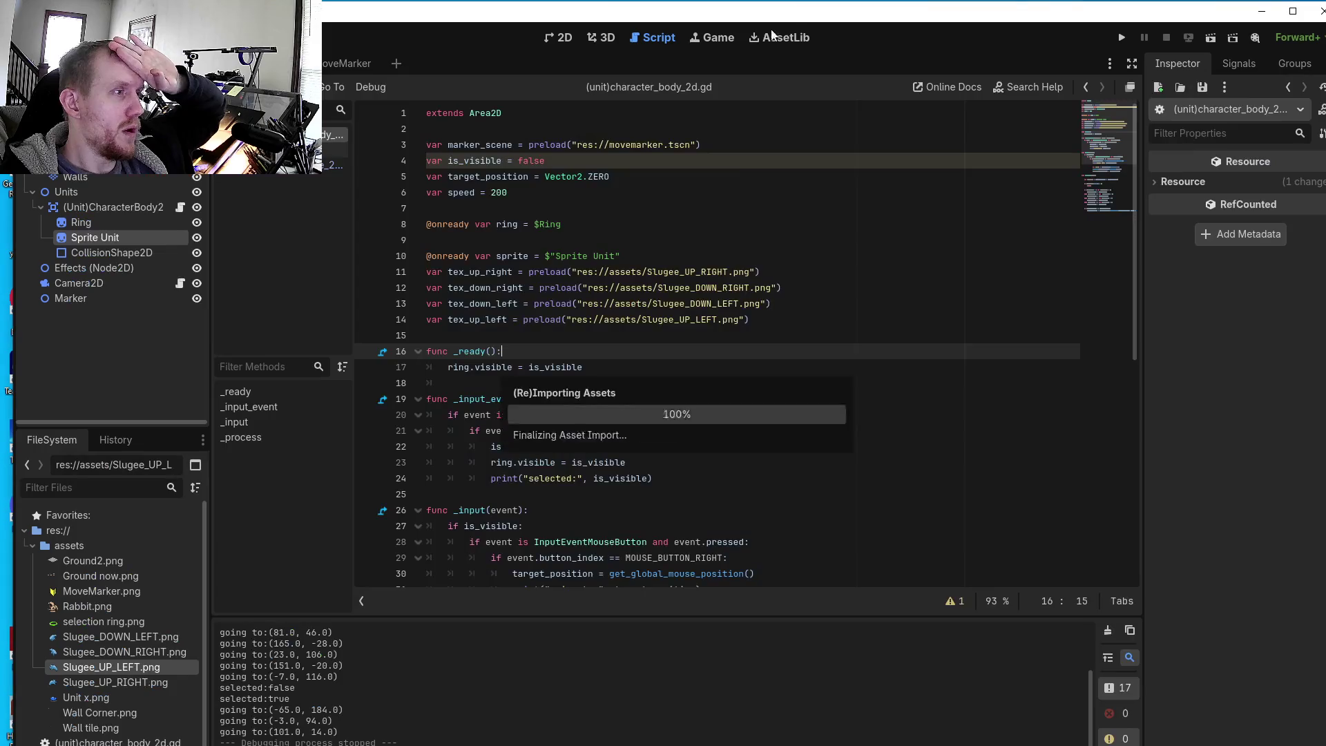
left_click(1123, 40)
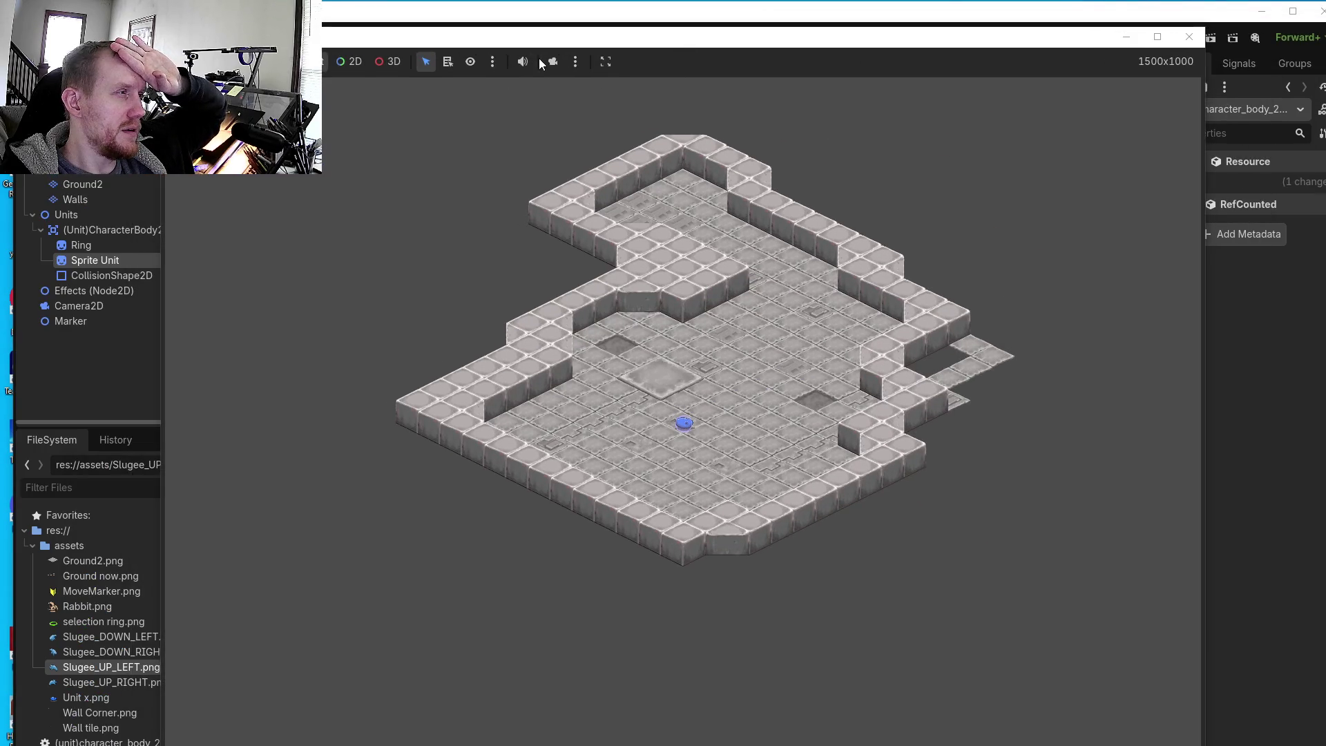
left_click(553, 61)
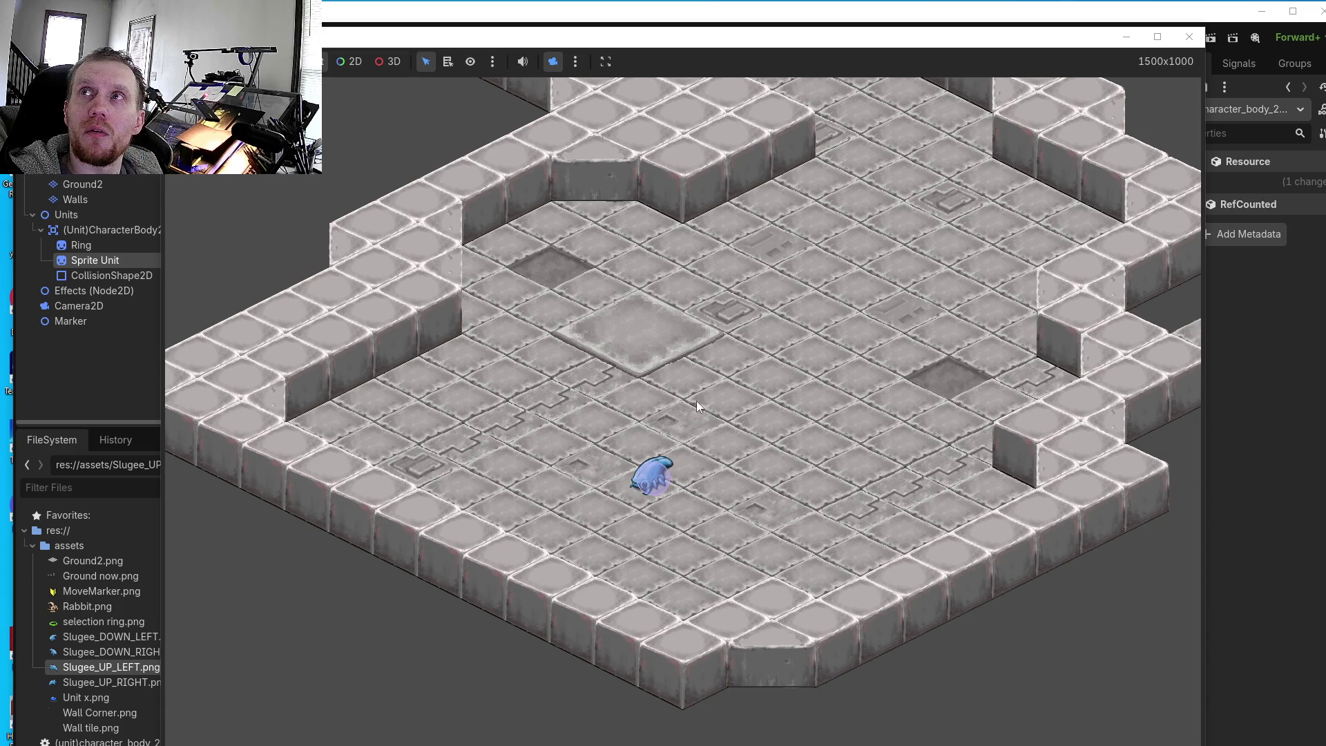
- Right-click a dozen floor tiles to walk the Slugee left, right, up and down
right_click(762, 375)
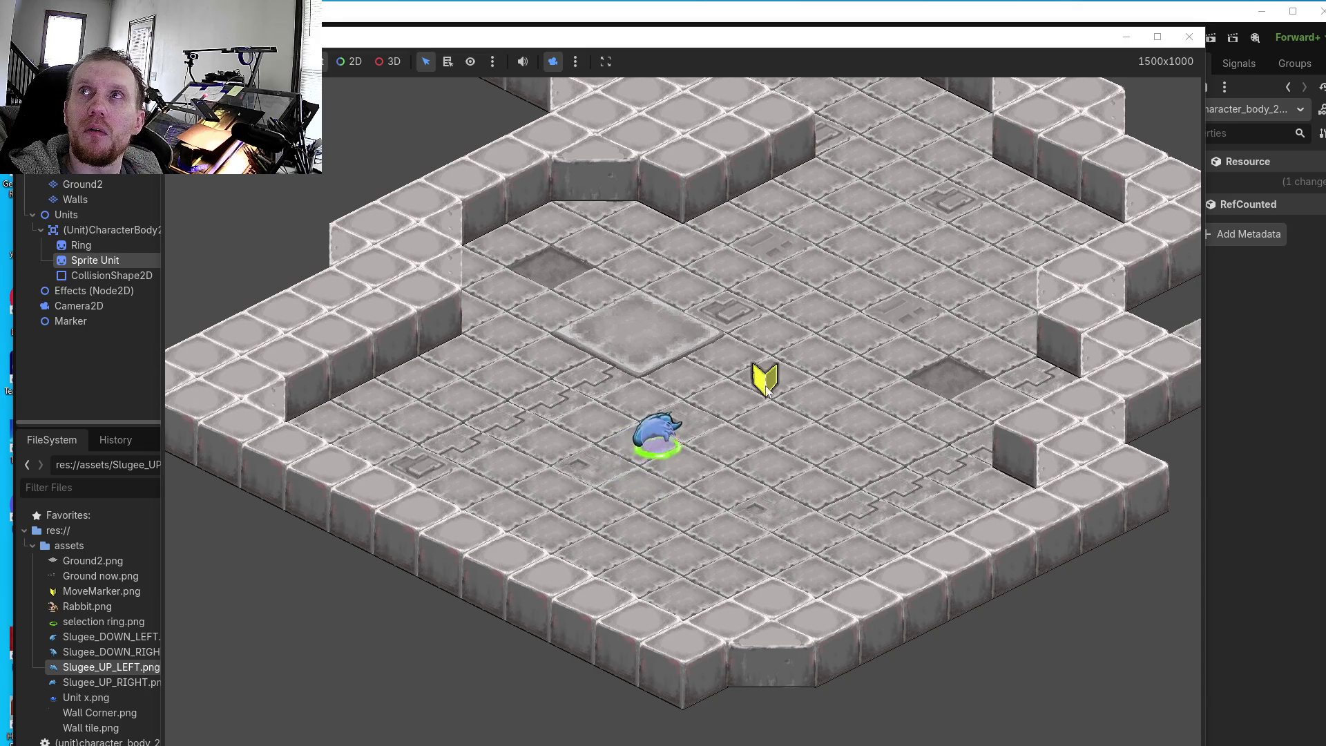
right_click(772, 507)
right_click(610, 529)
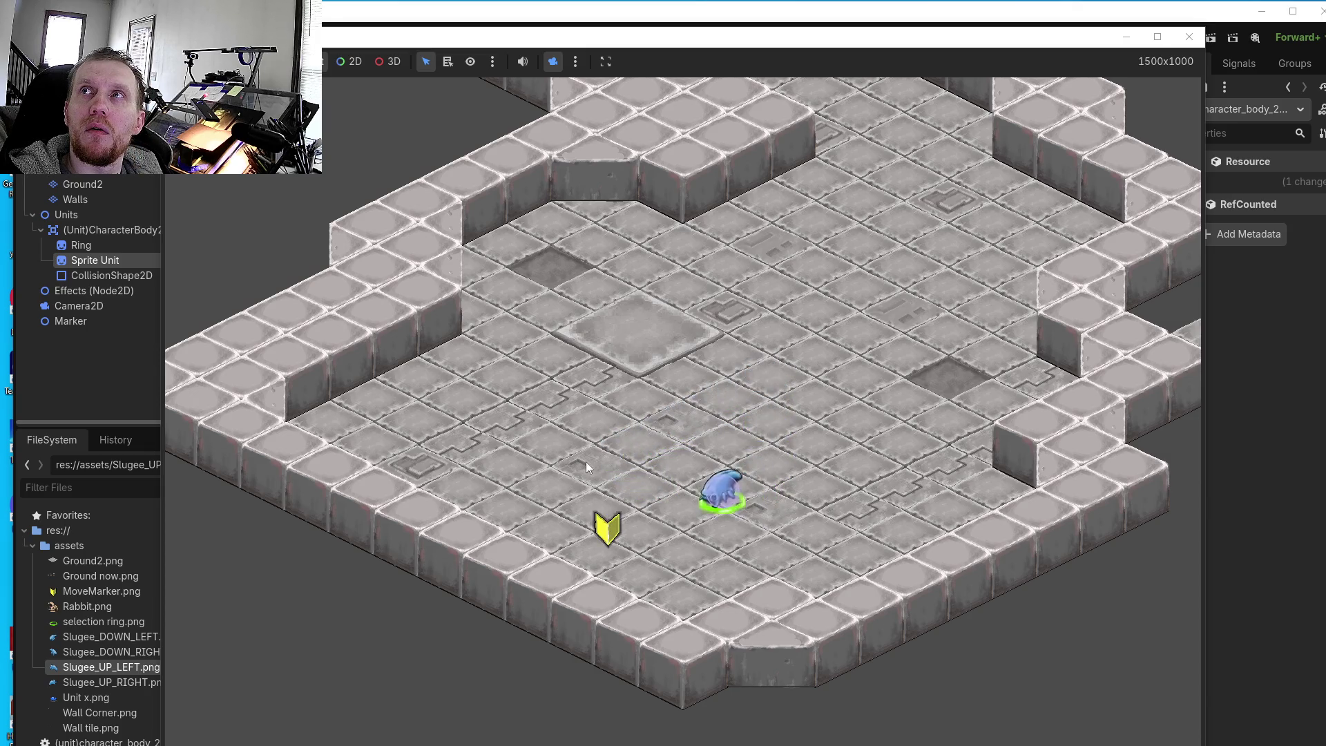
right_click(584, 442)
right_click(756, 363)
right_click(786, 464)
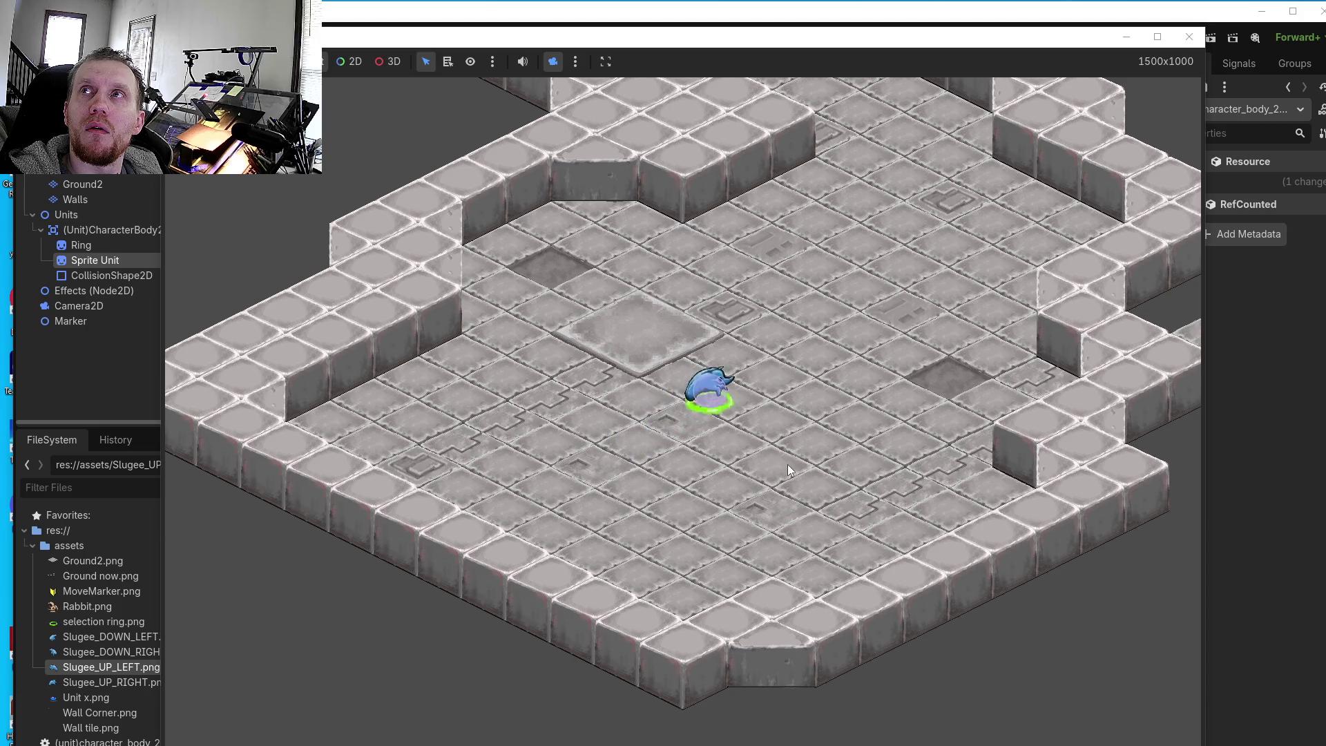
right_click(801, 418)
right_click(760, 363)
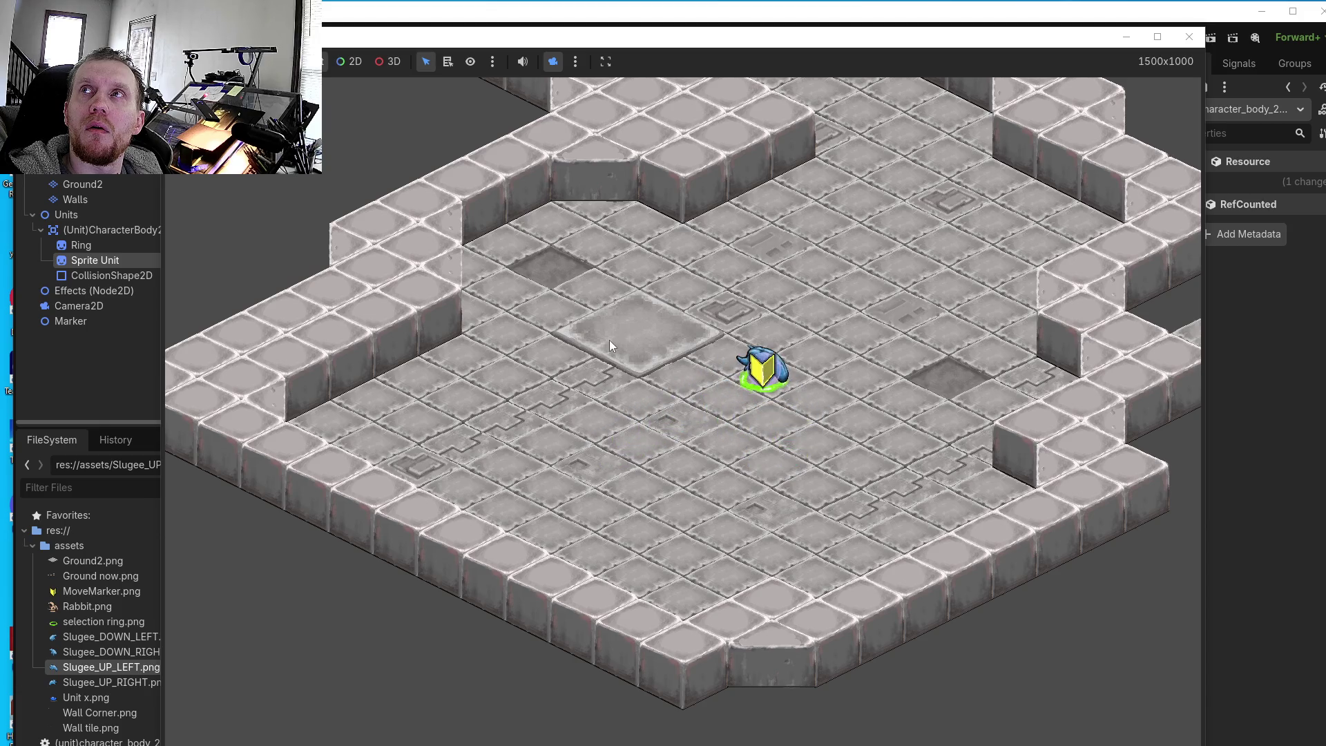
right_click(595, 395)
right_click(652, 445)
right_click(758, 350)
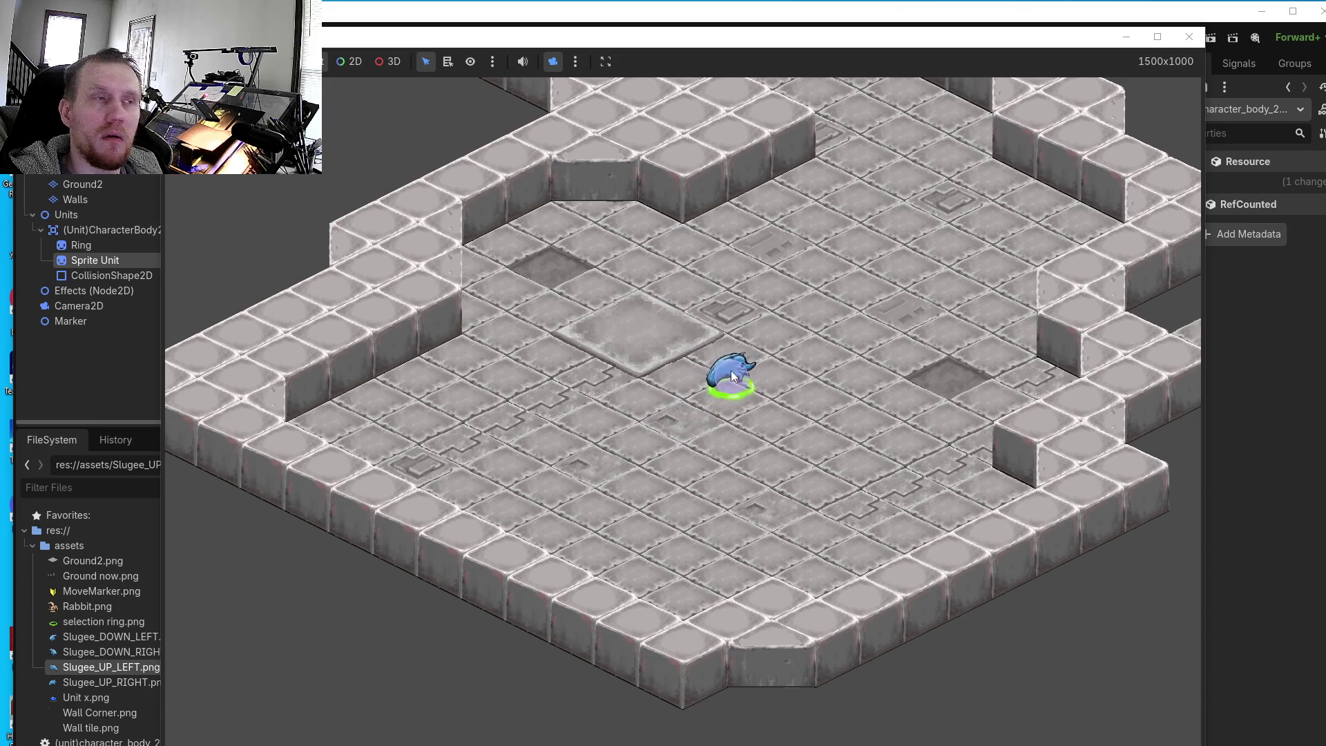
right_click(632, 427)
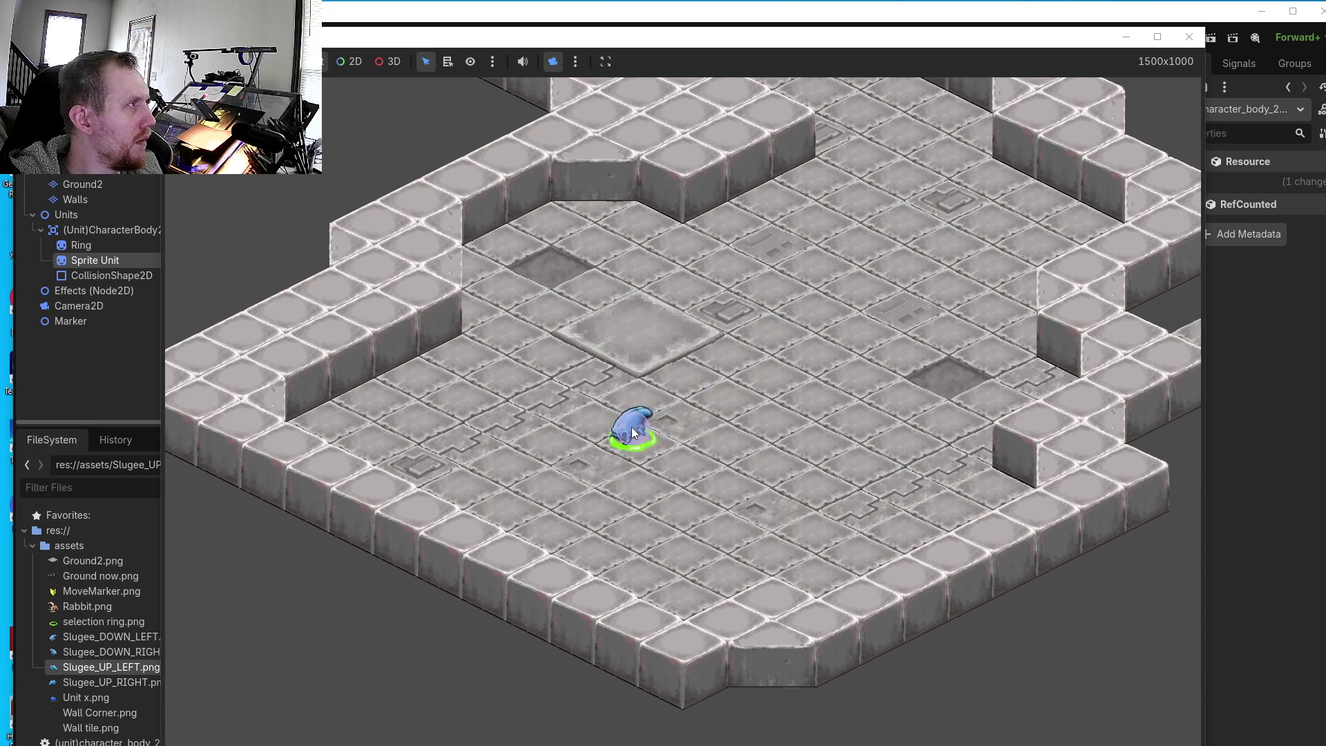